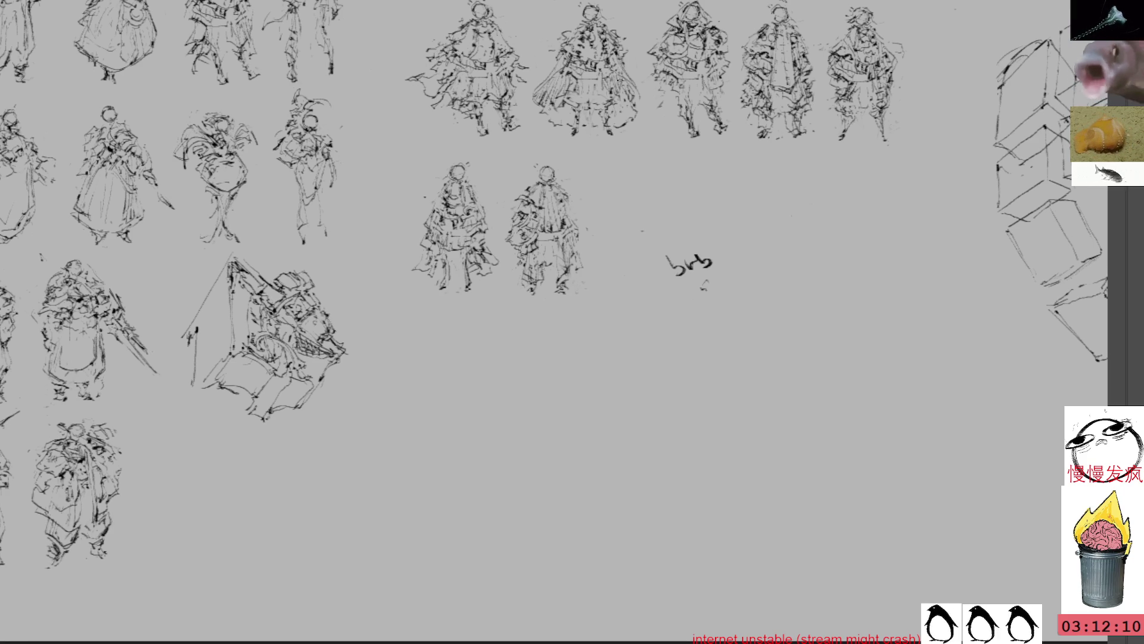
- Lasso and delete the bwb scribble from the sheet
left_click_drag(677, 225, 712, 222)
key("Delete")
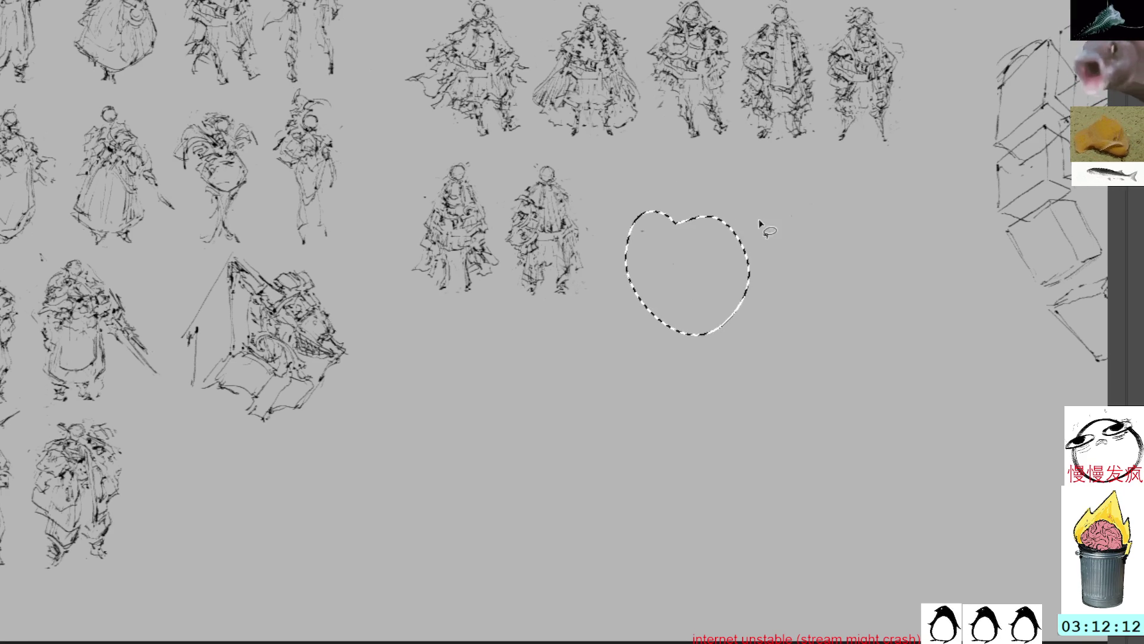
key("ctrl+d")
key("b")
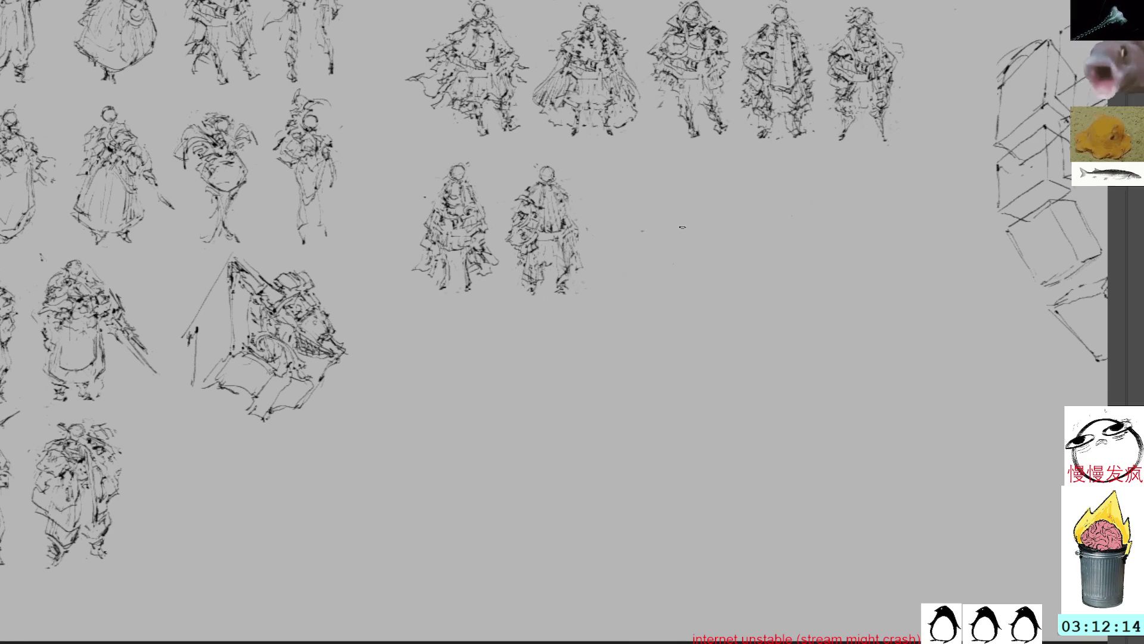
- Paste a copy of a figure and place it right of row 2's second sketch
mouse_move(761, 276)
left_mouse_down()
mouse_move(807, 296)
mouse_move(779, 260)
mouse_move(757, 274)
left_mouse_up()
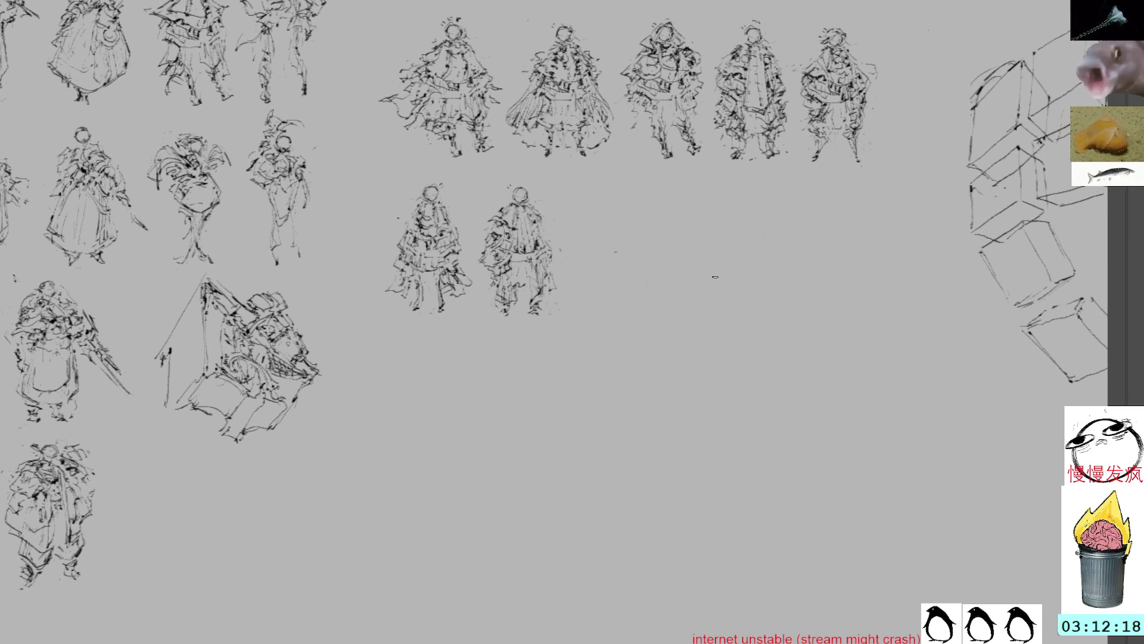
key("ctrl+v")
left_click_drag(596, 234, 720, 279)
key("Return")
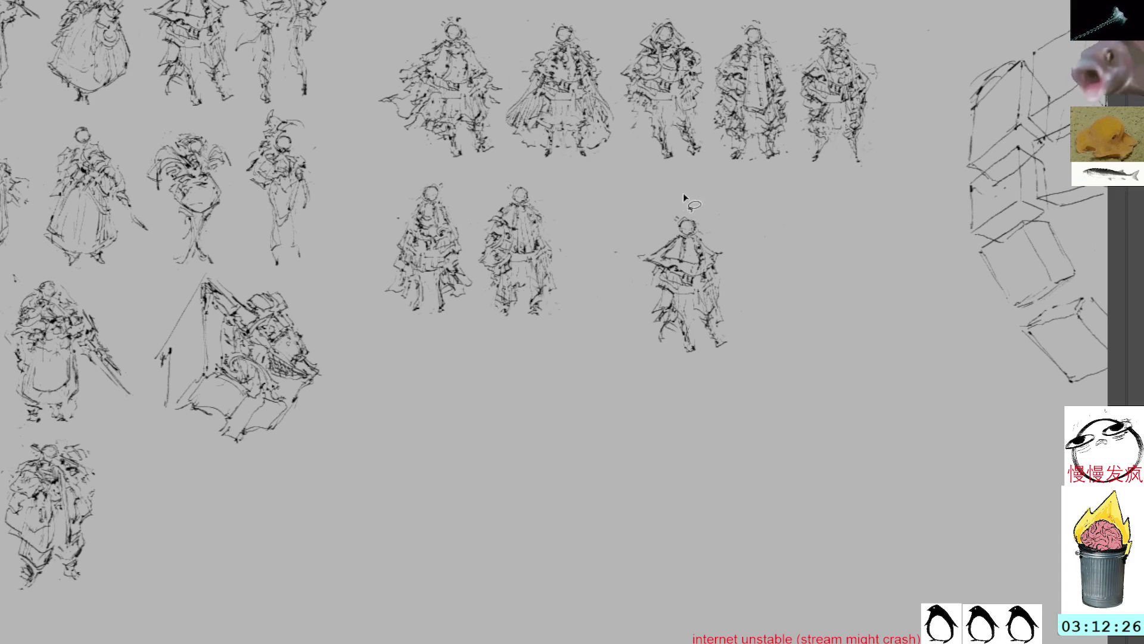
- Sketch a hat brim arcing around the new figure's head
mouse_move(666, 239)
left_mouse_down()
mouse_move(712, 219)
mouse_move(706, 246)
left_mouse_up()
left_click_drag(679, 206, 650, 237)
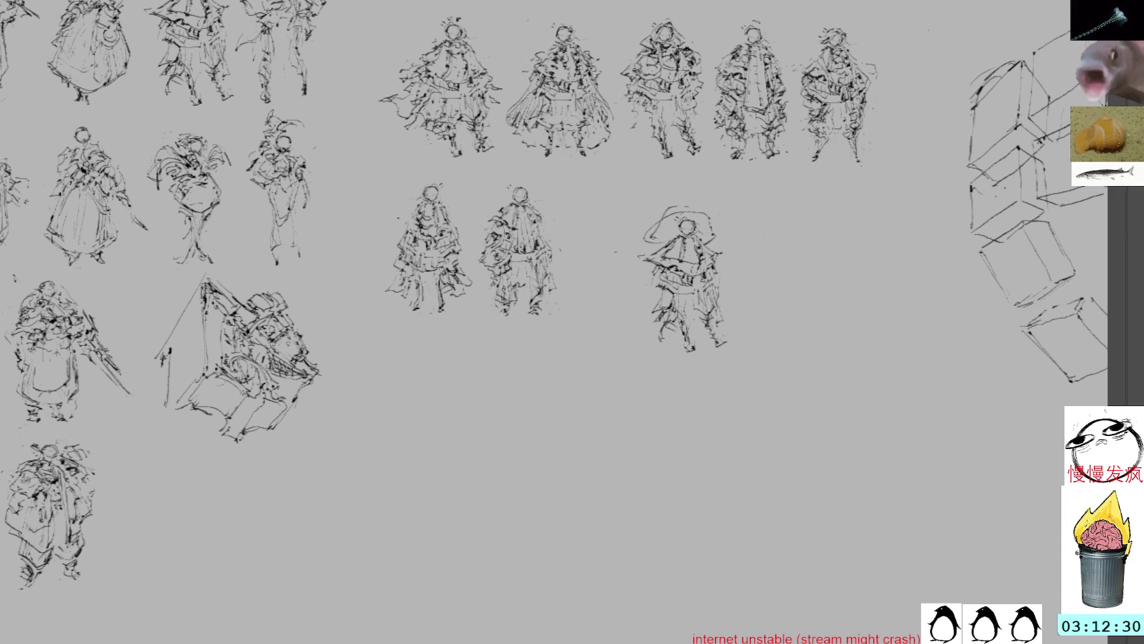
key("ctrl+z")
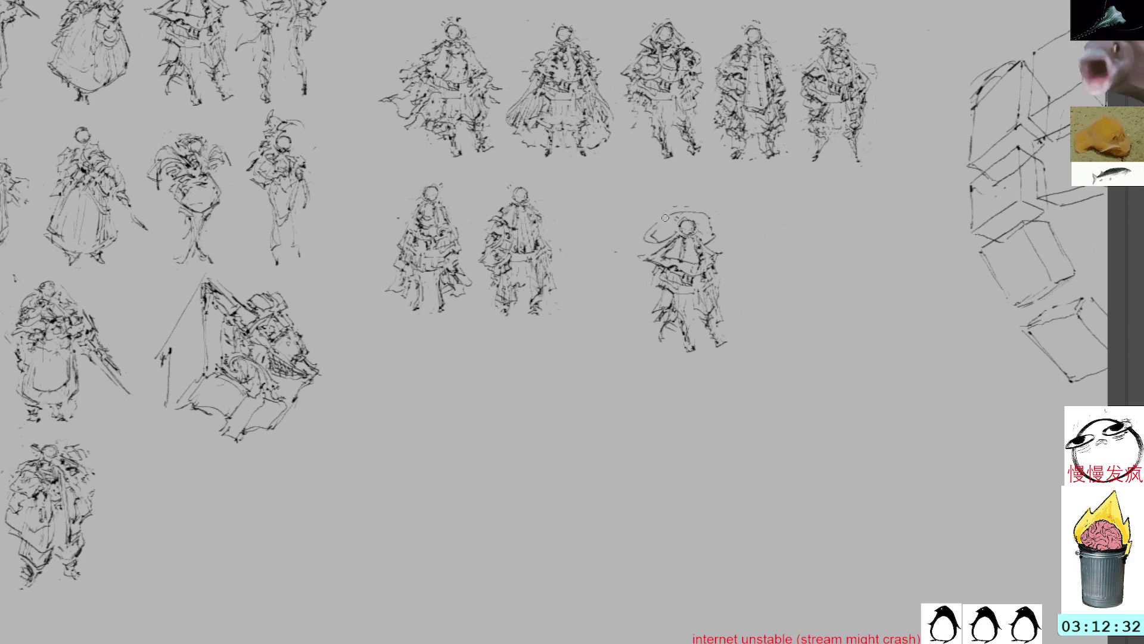
mouse_move(652, 229)
left_mouse_down()
mouse_move(686, 207)
mouse_move(667, 266)
mouse_move(713, 262)
mouse_move(692, 239)
left_mouse_up()
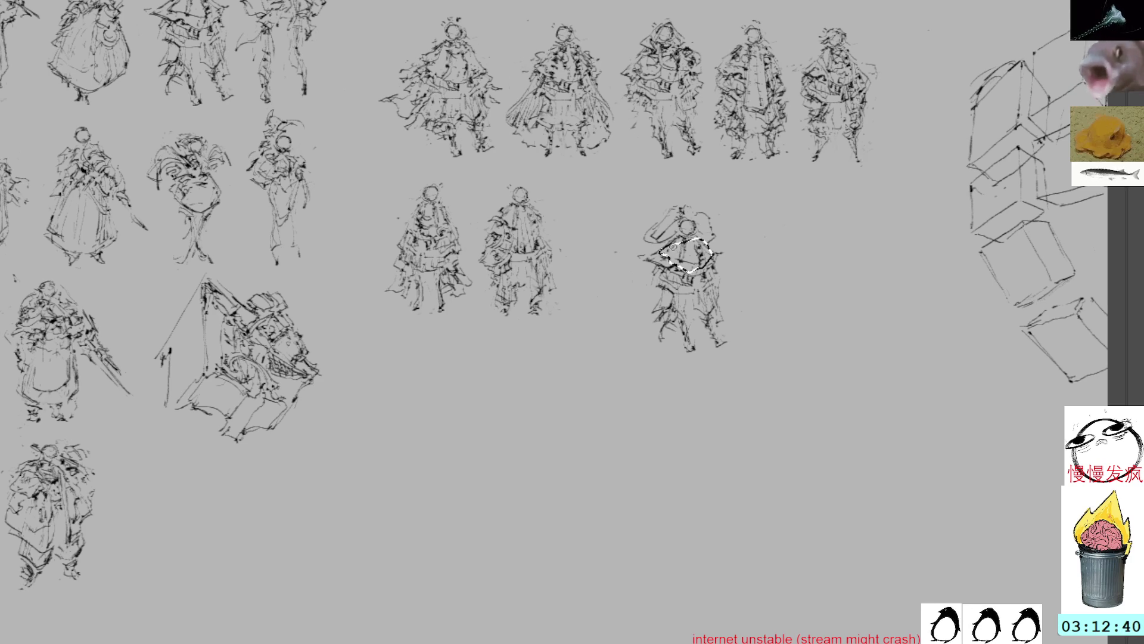
key("ctrl+d")
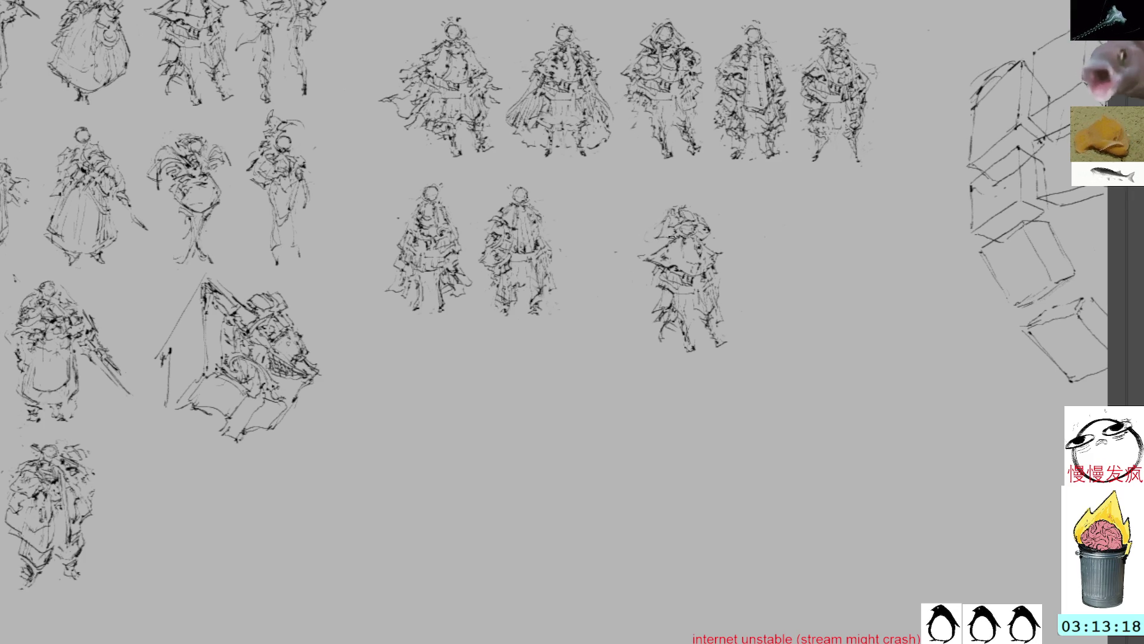
- Sketch hood strokes over the new figure's head, redo one as a short stroke, and lasso the arm
left_click_drag(703, 223, 707, 236)
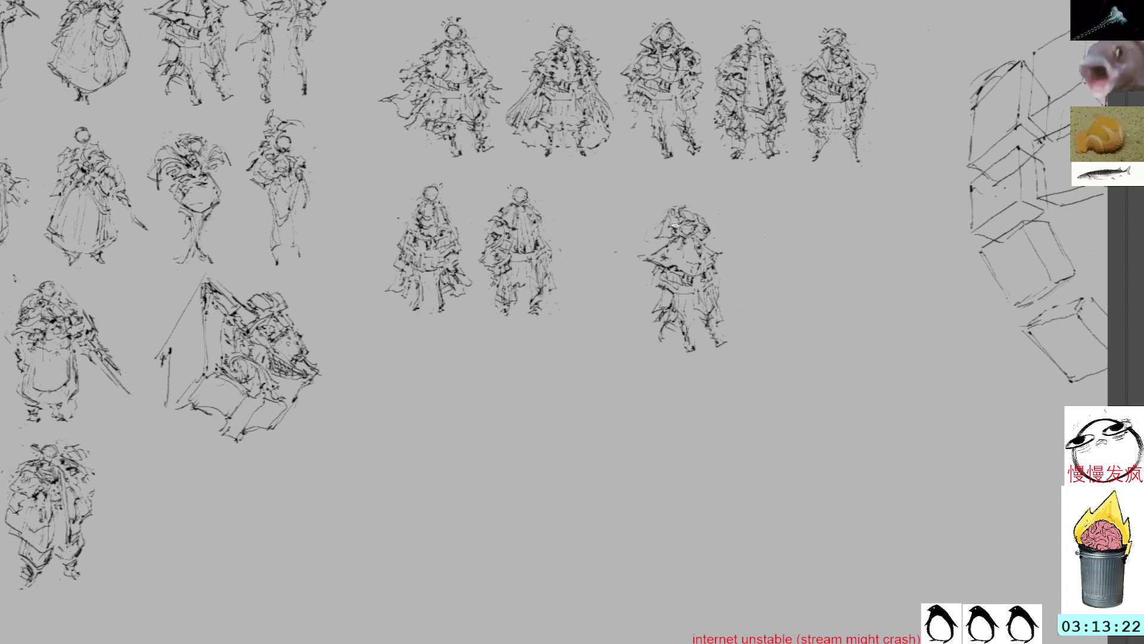
mouse_move(666, 217)
left_mouse_down()
mouse_move(683, 197)
mouse_move(702, 212)
left_mouse_up()
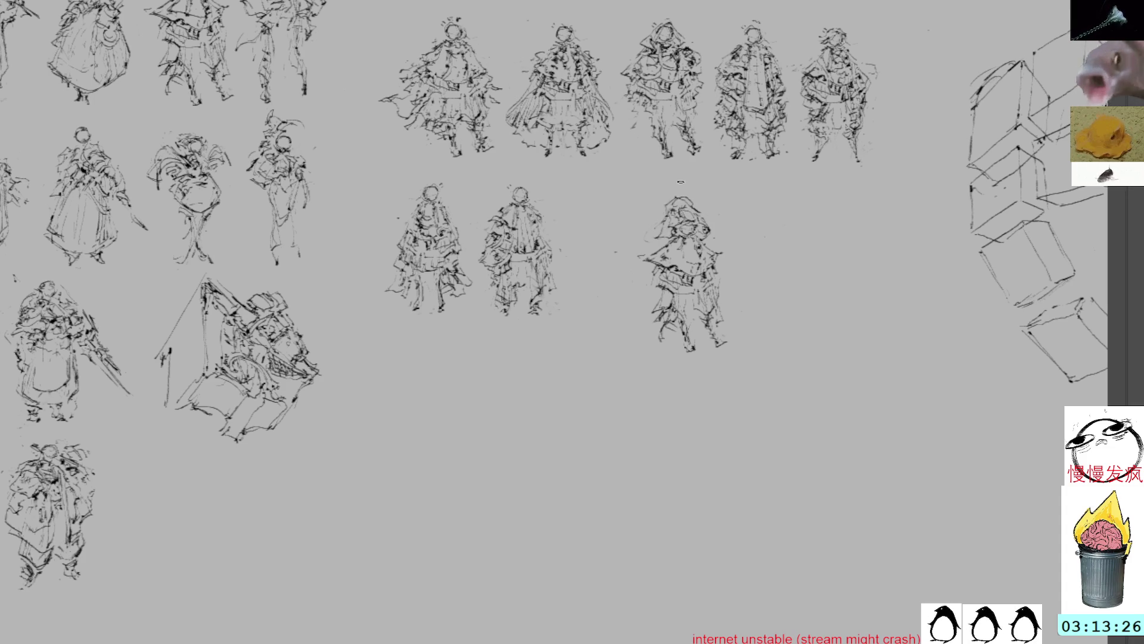
key("ctrl+z")
left_click_drag(673, 208, 697, 202)
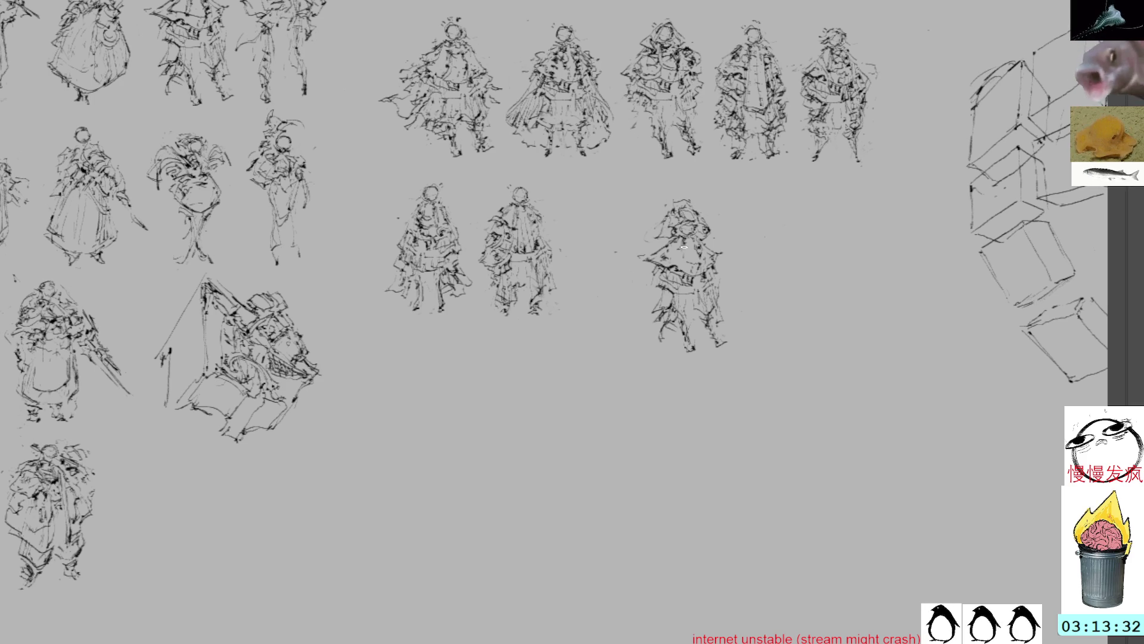
mouse_move(657, 275)
left_mouse_down()
mouse_move(663, 253)
mouse_move(652, 270)
left_mouse_up()
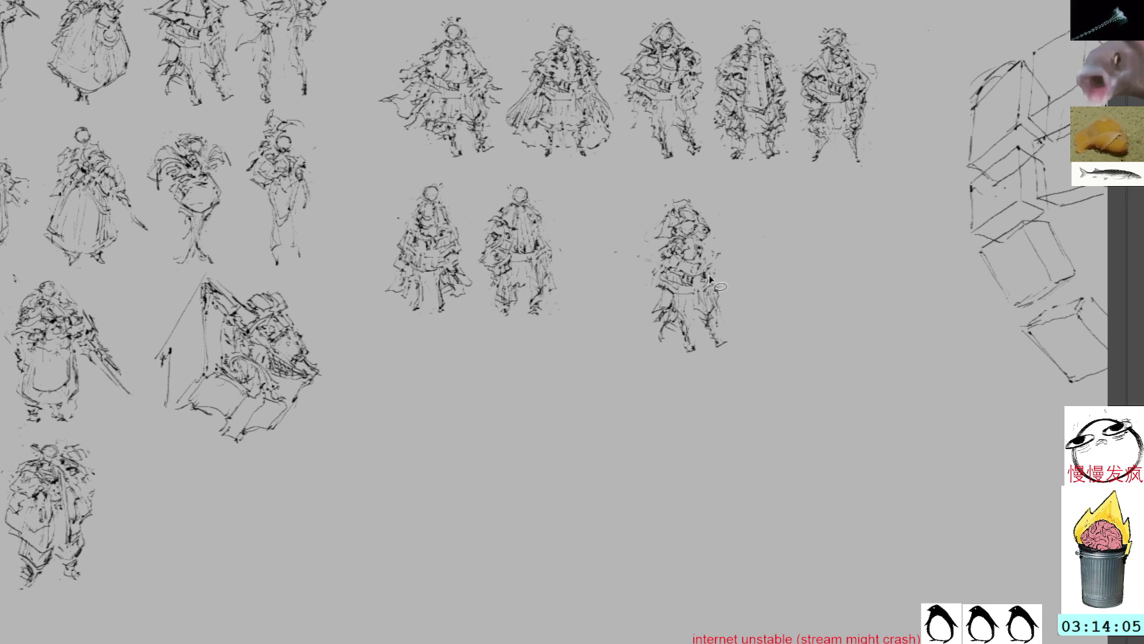
- Erase the new figure's lower half, removing its legs
mouse_move(724, 295)
left_mouse_down()
mouse_move(648, 339)
mouse_move(745, 331)
left_mouse_up()
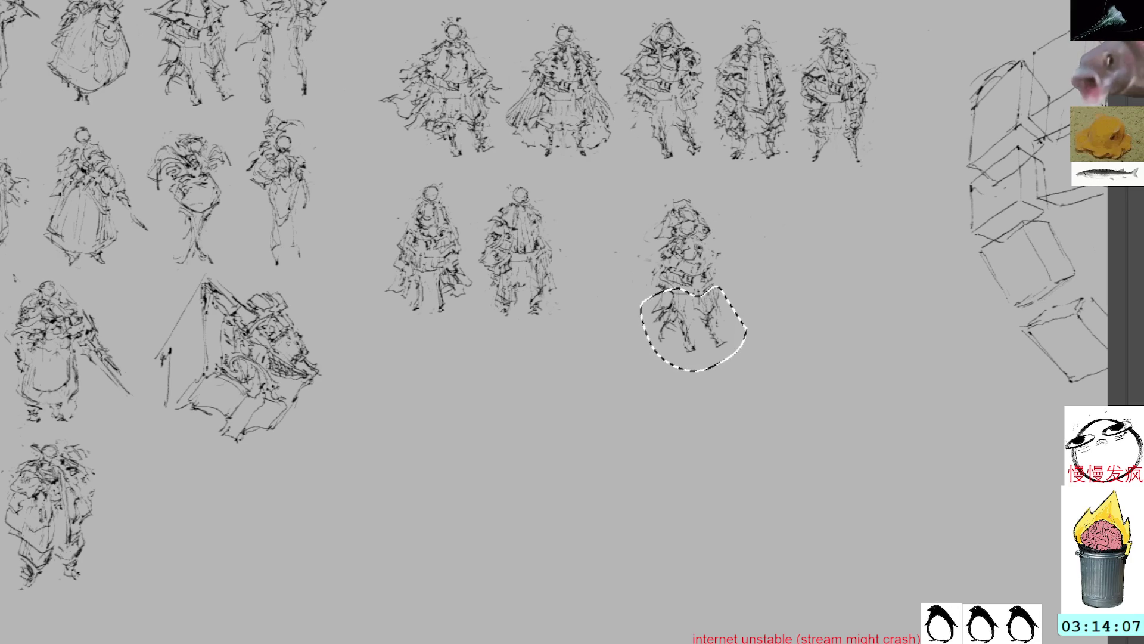
key("Delete")
key("ctrl+d")
key("b")
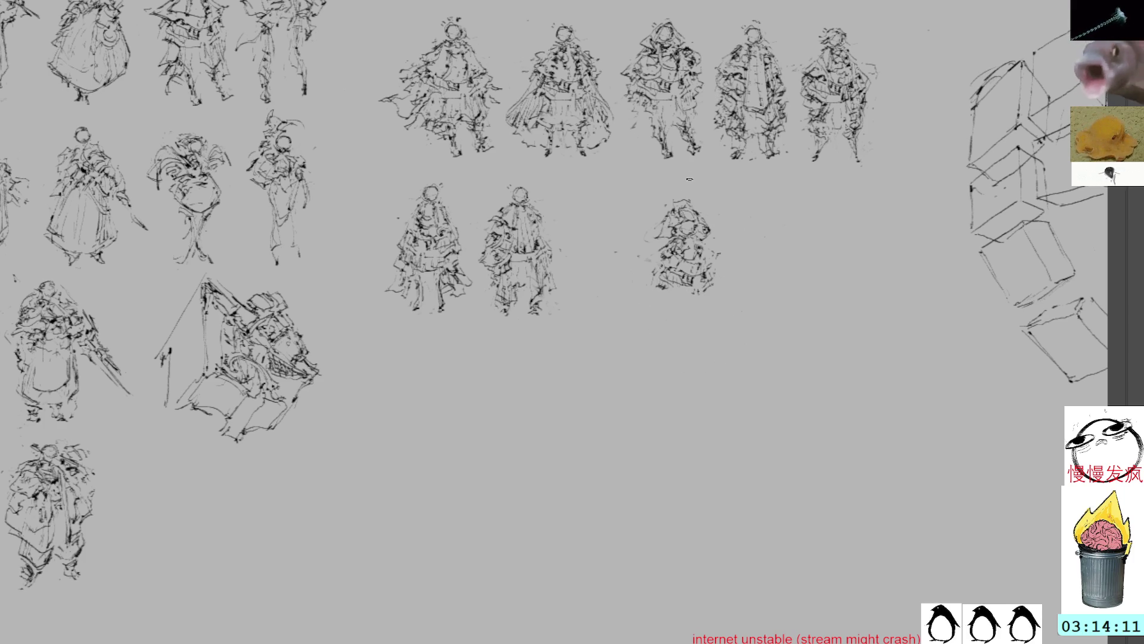
- Add small dark strokes to the left and top of the shortened sketch
left_click_drag(712, 240, 704, 245)
key("ctrl+z")
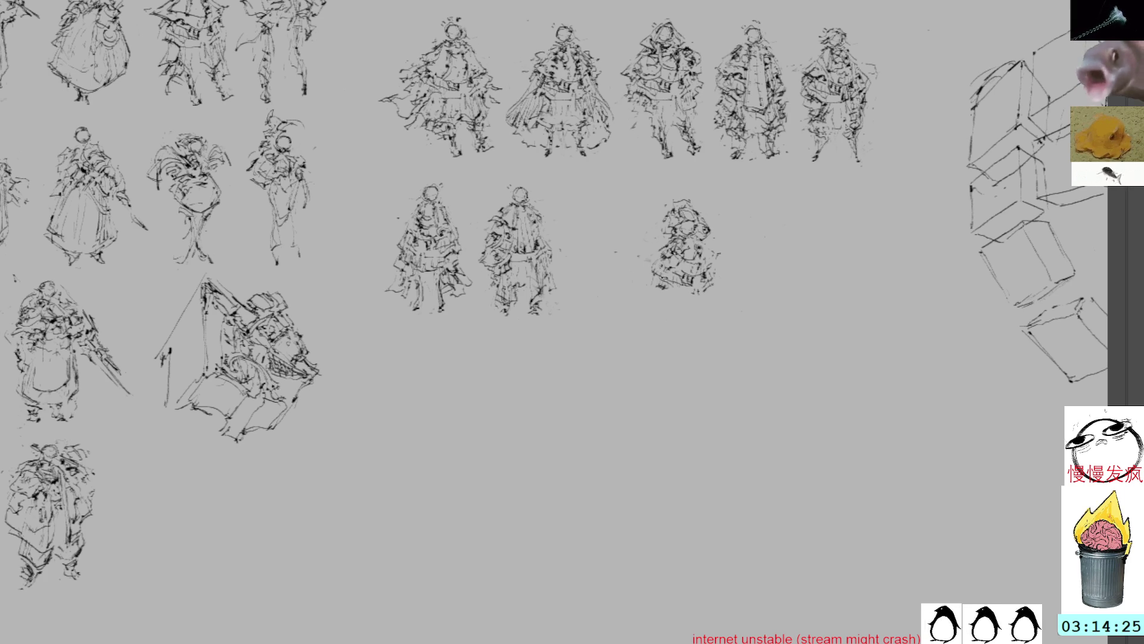
left_click_drag(665, 267, 681, 268)
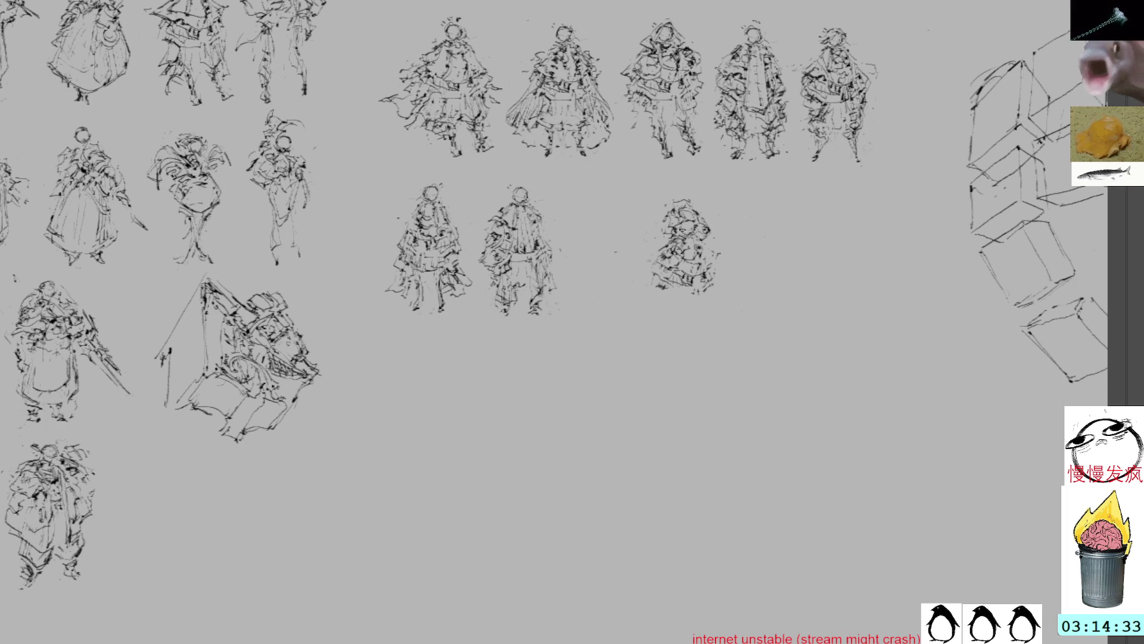
mouse_move(657, 269)
left_mouse_down()
mouse_move(642, 271)
mouse_move(658, 246)
mouse_move(710, 251)
mouse_move(713, 280)
mouse_move(720, 258)
mouse_move(725, 278)
mouse_move(672, 309)
left_mouse_up()
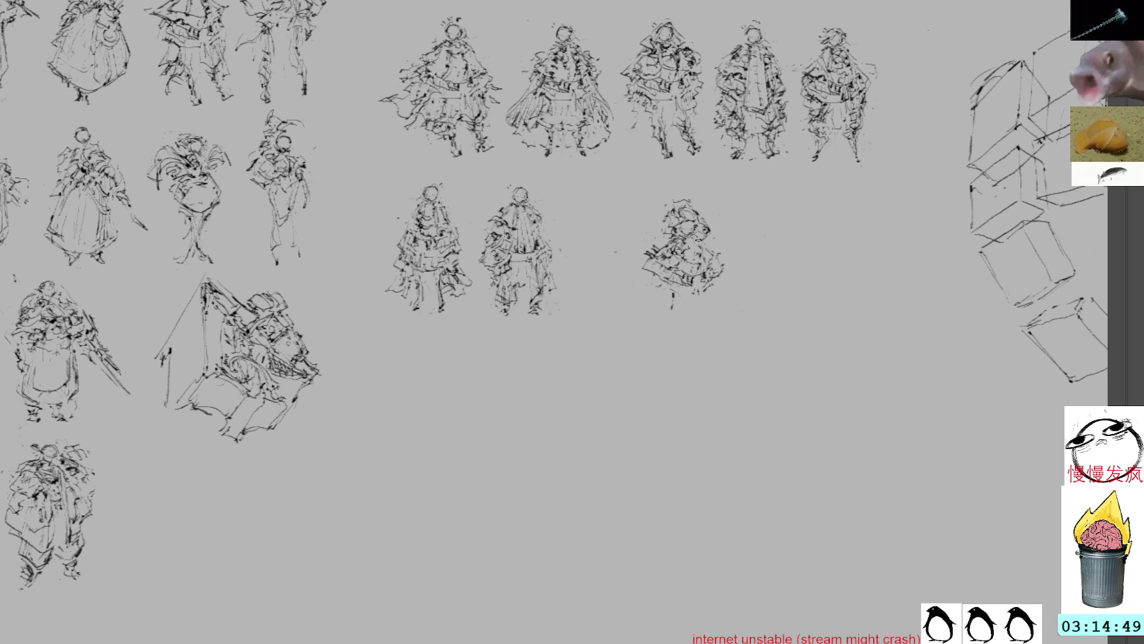
- Mesh-warp the small sketch into a squatter shape
mouse_move(655, 234)
left_mouse_down()
mouse_move(638, 250)
mouse_move(685, 287)
mouse_move(693, 262)
mouse_move(676, 237)
mouse_move(652, 234)
left_mouse_up()
key("ctrl+t")
right_click(668, 280)
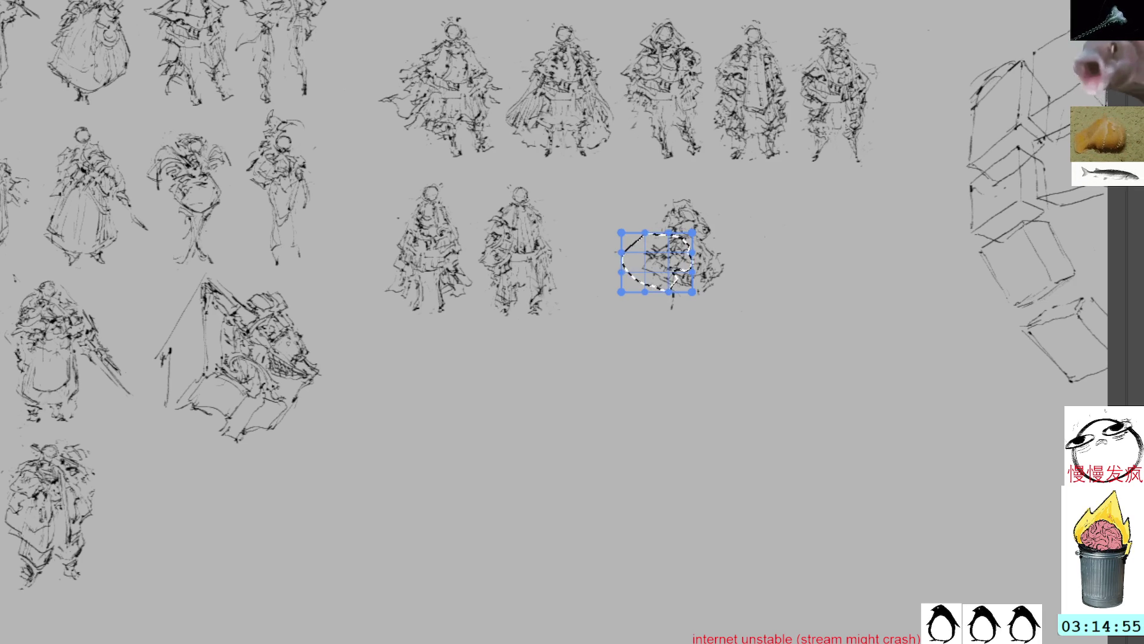
left_click_drag(656, 289, 673, 262)
key("Return")
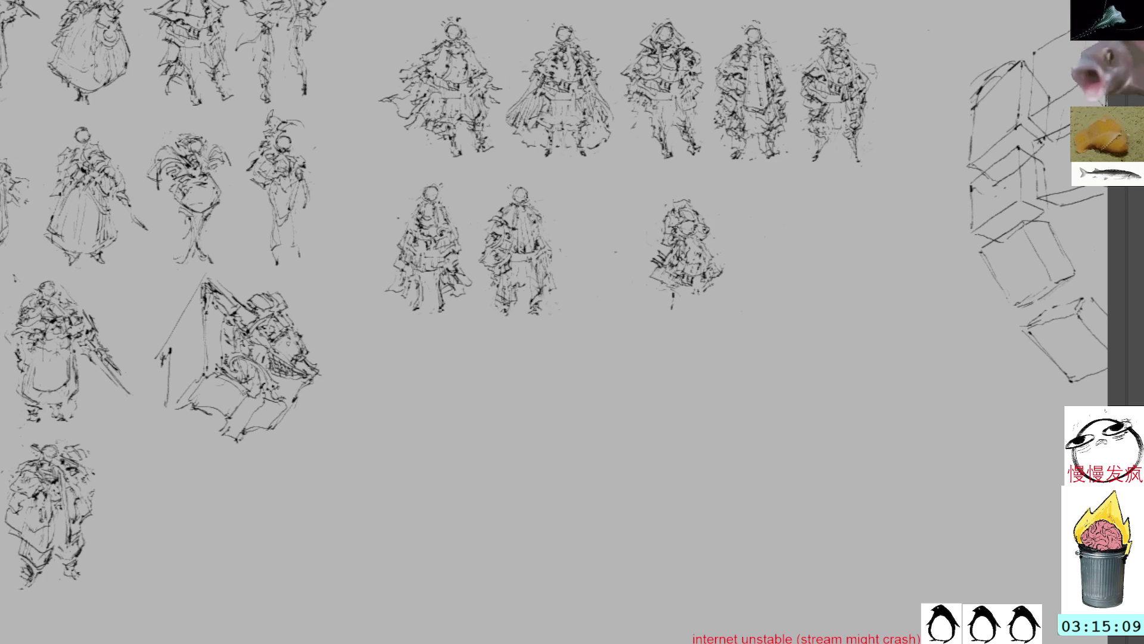
key("ctrl+Tab")
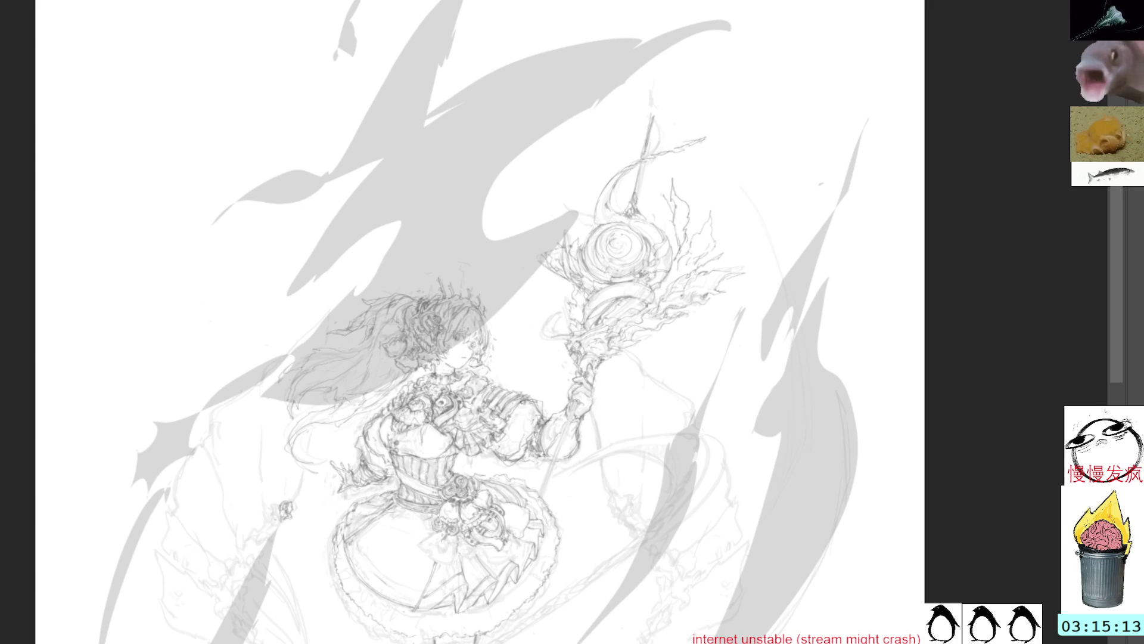
- Hide the grey swoosh shapes, inspect the legs and feet, then hide the cleaned line art to compare
key("ctrl+comma")
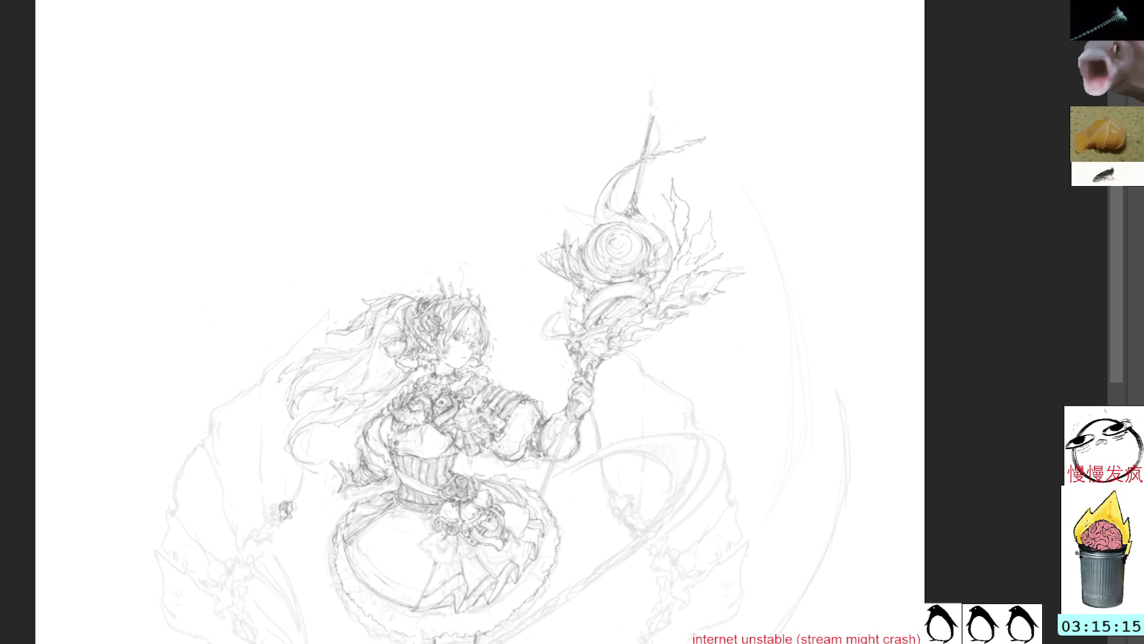
mouse_move(807, 372)
left_mouse_down()
mouse_move(773, 327)
mouse_move(845, 62)
left_mouse_up()
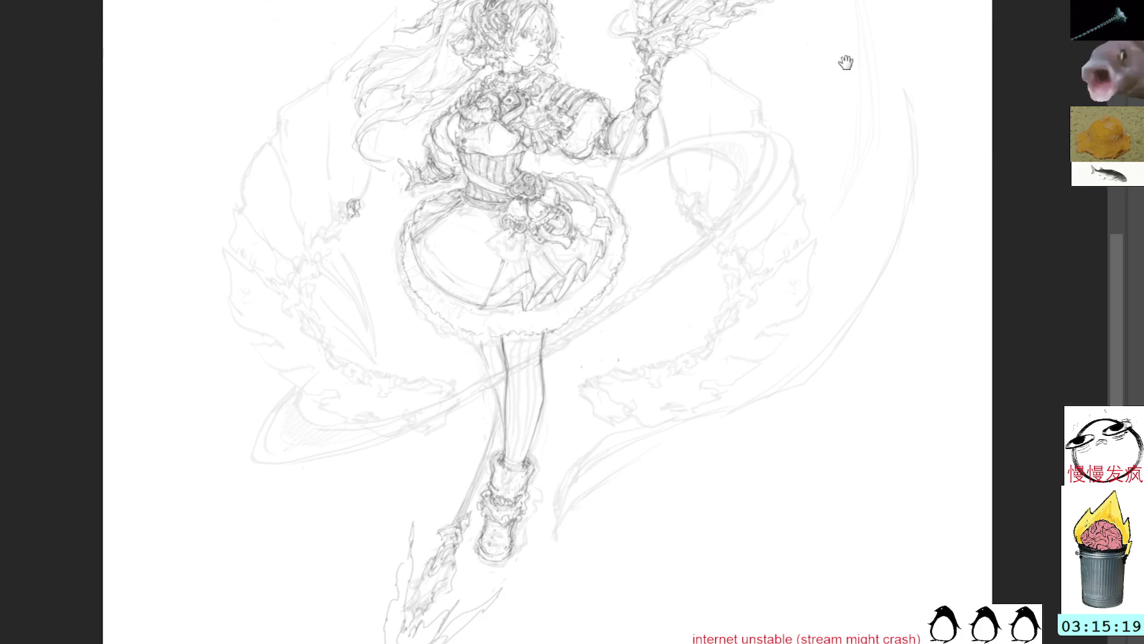
scroll(846, 62, "up", 5)
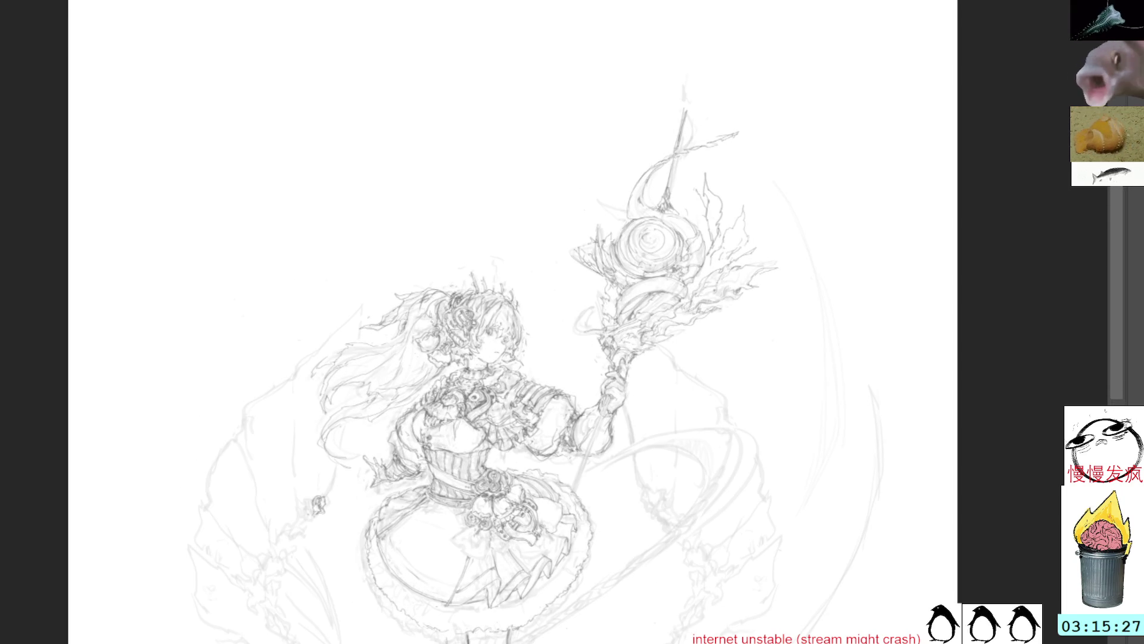
scroll(858, 340, "down", 5)
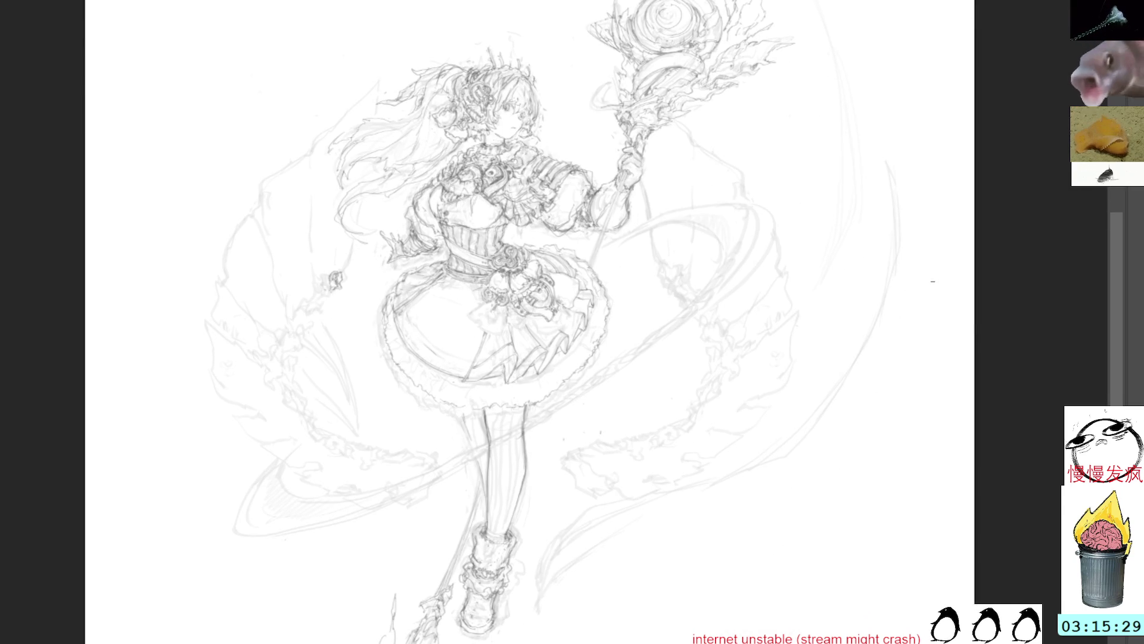
scroll(754, 505, "up", 5)
key("ctrl+z")
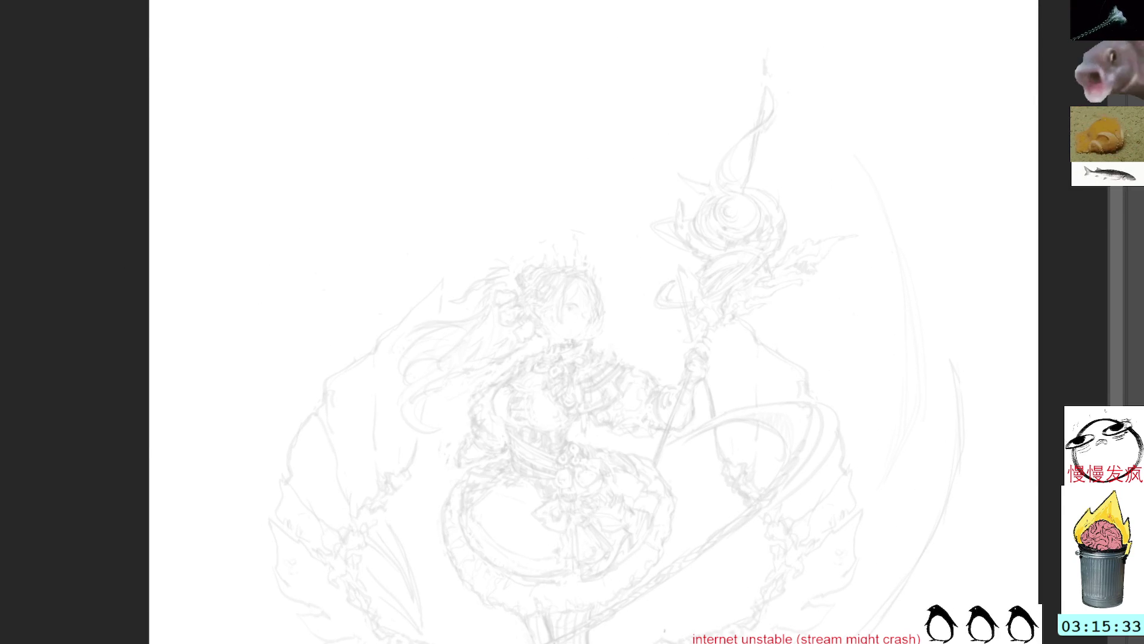
- Show the cleaned line art, then shrink the staff head and move it higher
key("ctrl+y")
mouse_move(801, 56)
left_mouse_down()
mouse_move(647, 286)
mouse_move(700, 349)
mouse_move(873, 296)
mouse_move(882, 48)
left_mouse_up()
key("ctrl+t")
mouse_move(823, 161)
left_mouse_down()
mouse_move(856, 72)
mouse_move(857, 28)
left_mouse_up()
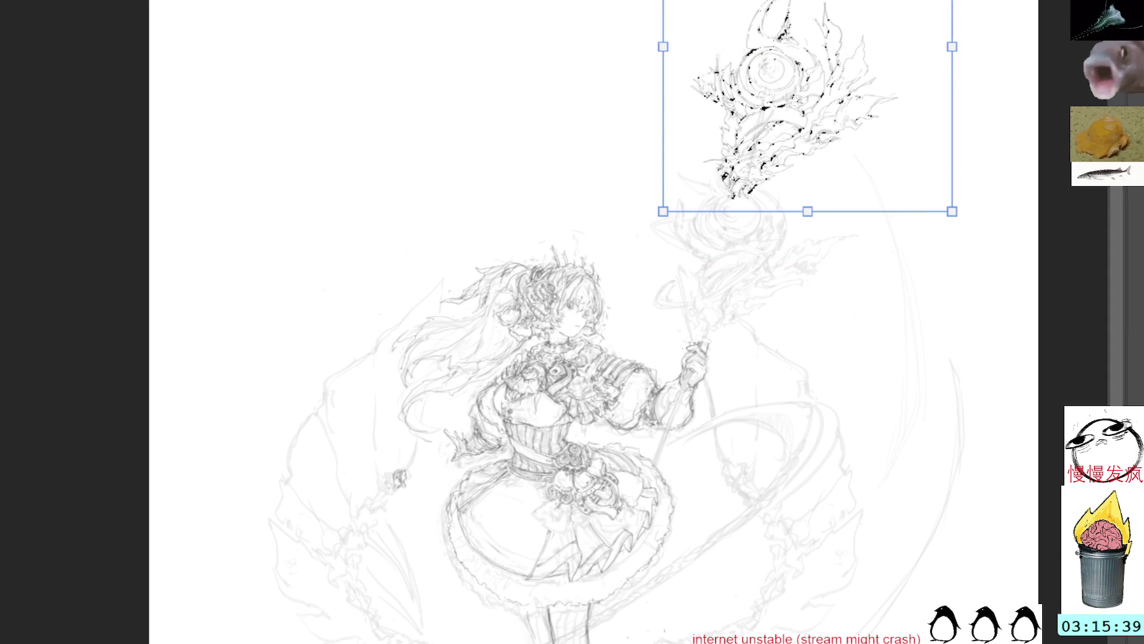
key("Escape")
key("ctrl+t")
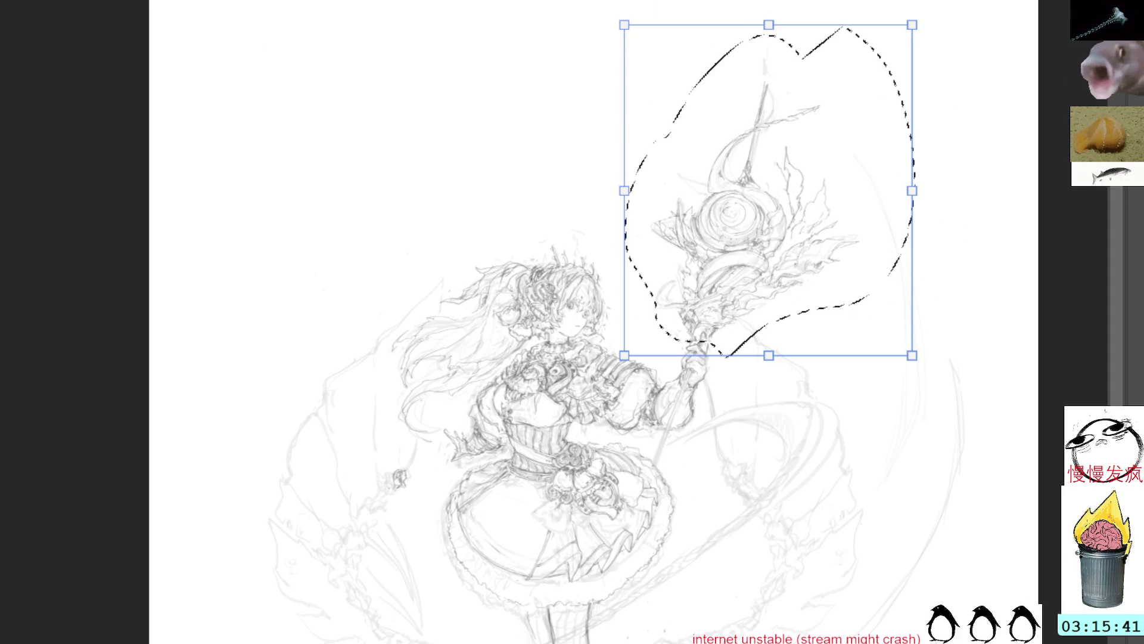
left_click_drag(769, 27, 769, 56)
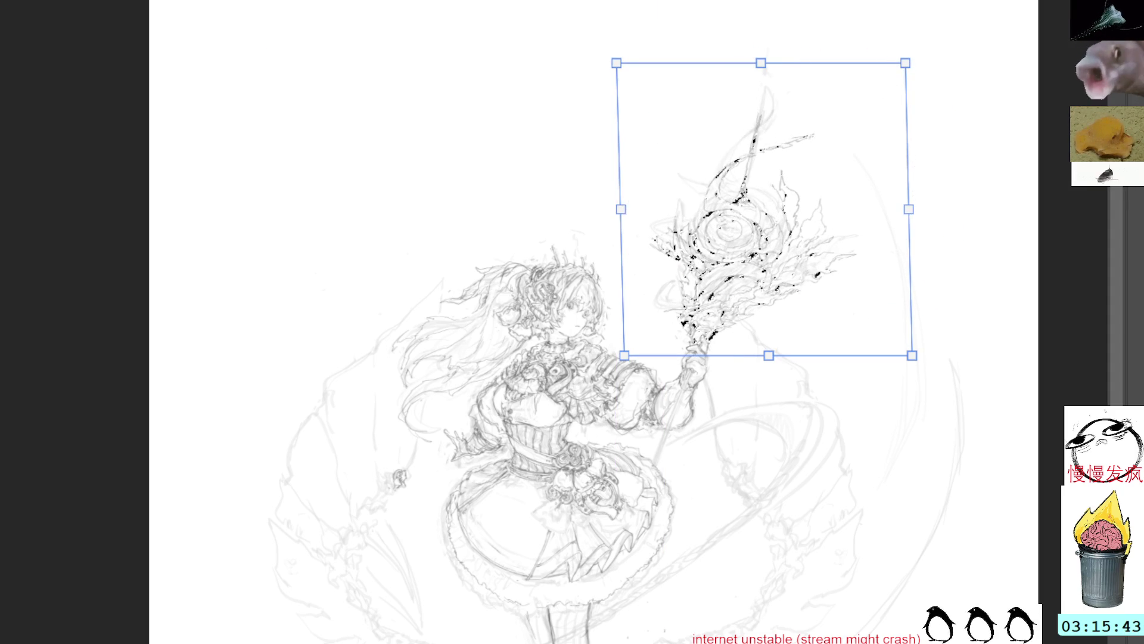
key("Escape")
key("ctrl+t")
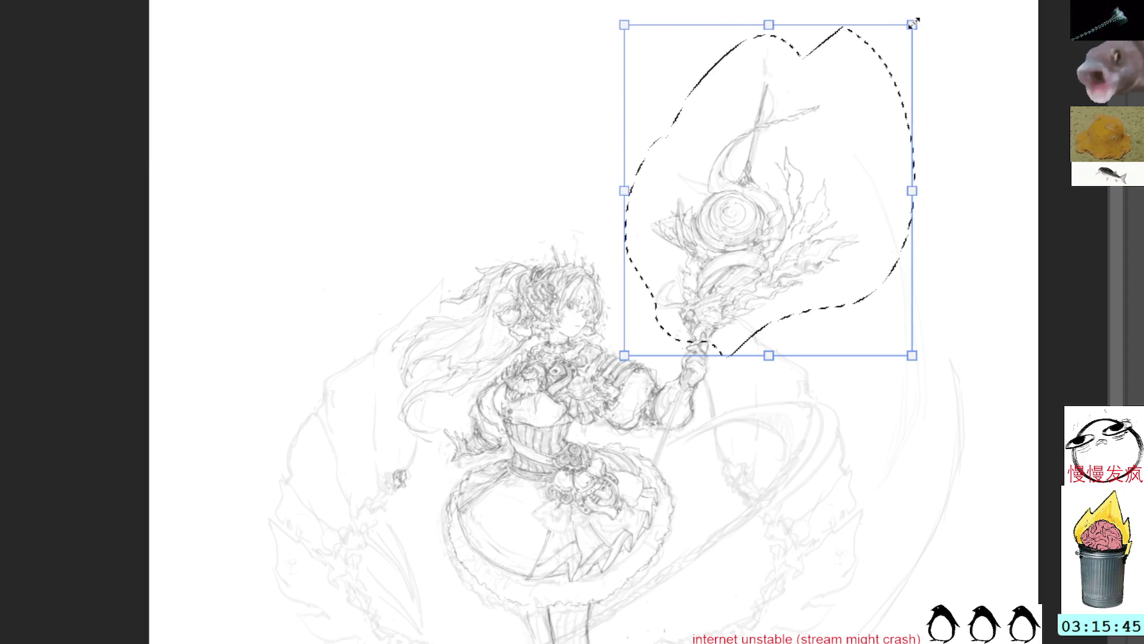
left_click_drag(912, 25, 865, 80)
mouse_move(823, 118)
left_mouse_down()
mouse_move(817, 158)
mouse_move(828, 145)
left_mouse_up()
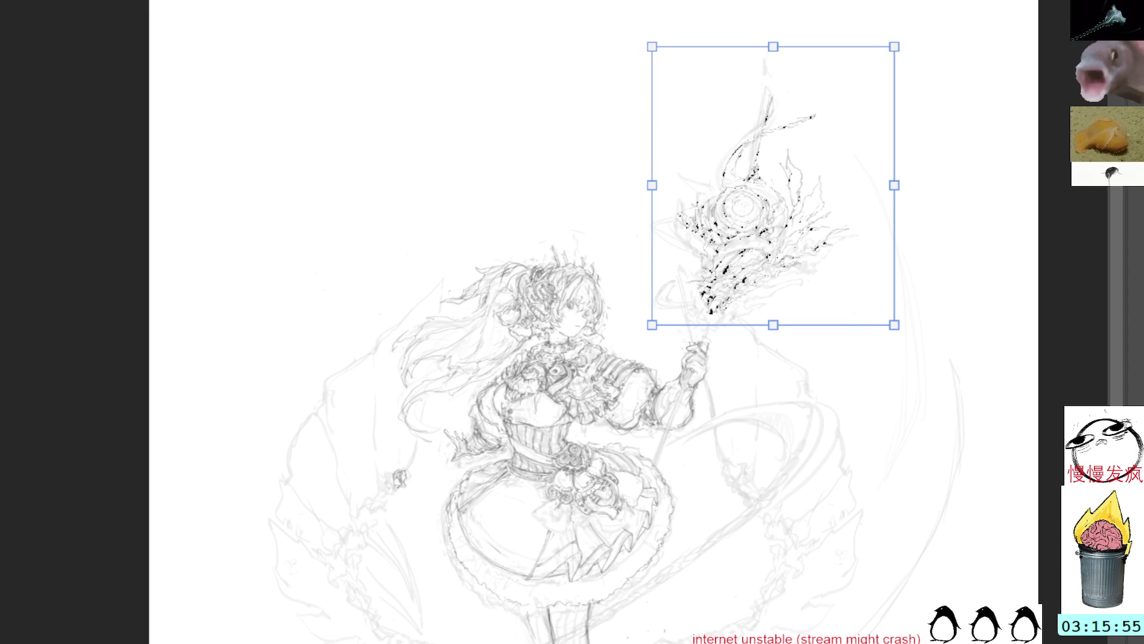
key("Return")
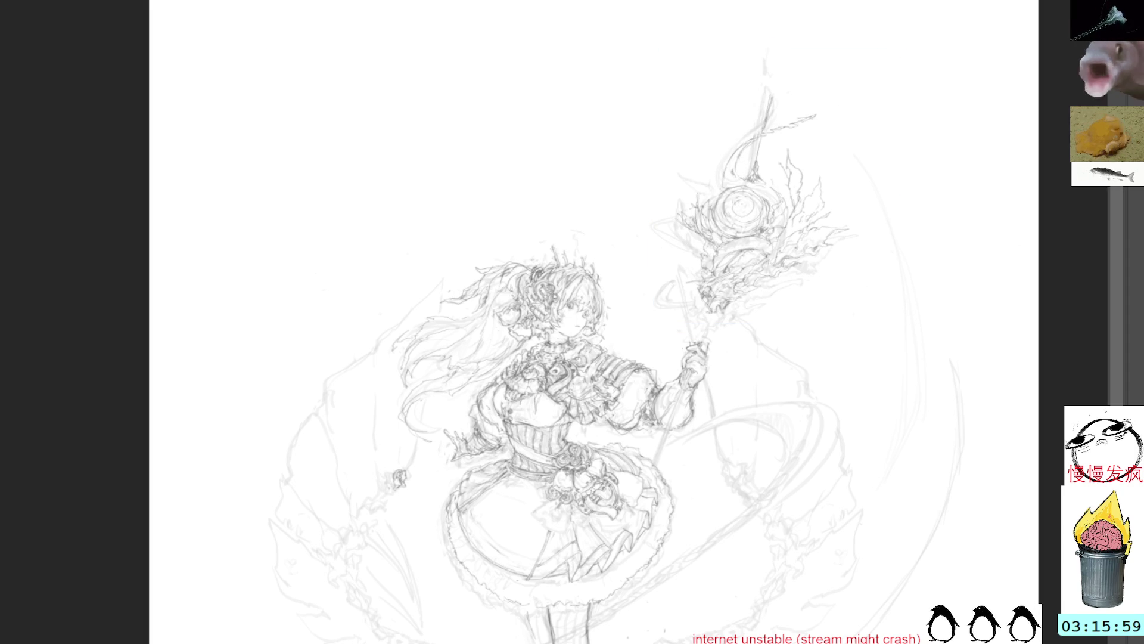
- Reselect the staff head and nudge it slightly up and right
mouse_move(791, 73)
left_mouse_down()
mouse_move(626, 212)
mouse_move(682, 269)
left_mouse_up()
mouse_move(718, 332)
left_mouse_down()
mouse_move(838, 266)
mouse_move(774, 18)
mouse_move(722, 13)
left_mouse_up()
key("ctrl+t")
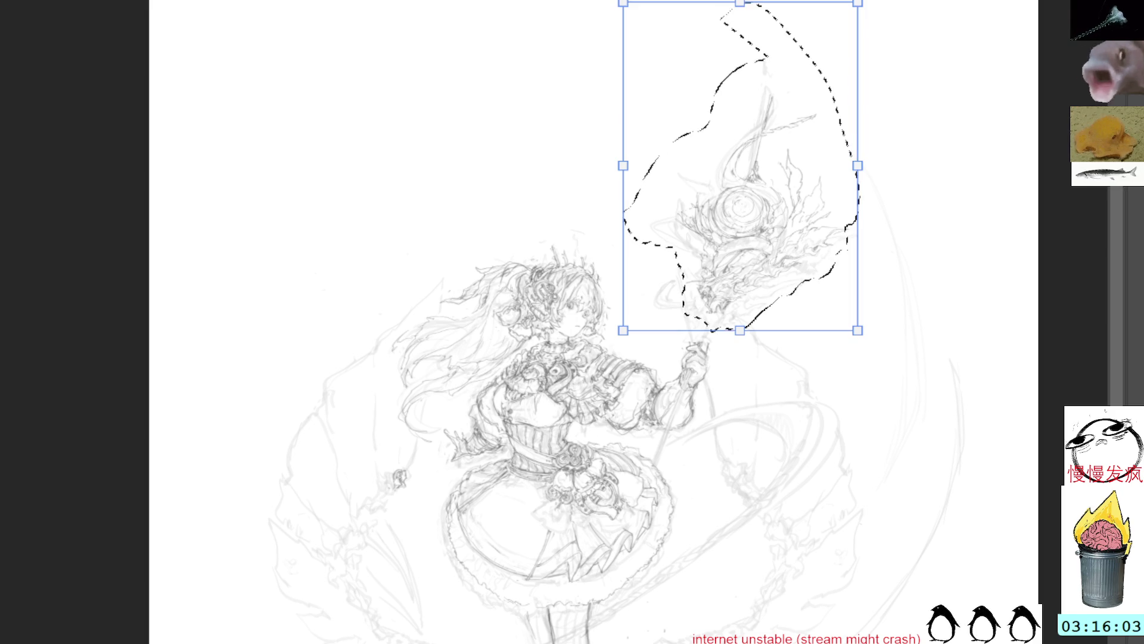
left_click_drag(805, 124, 806, 115)
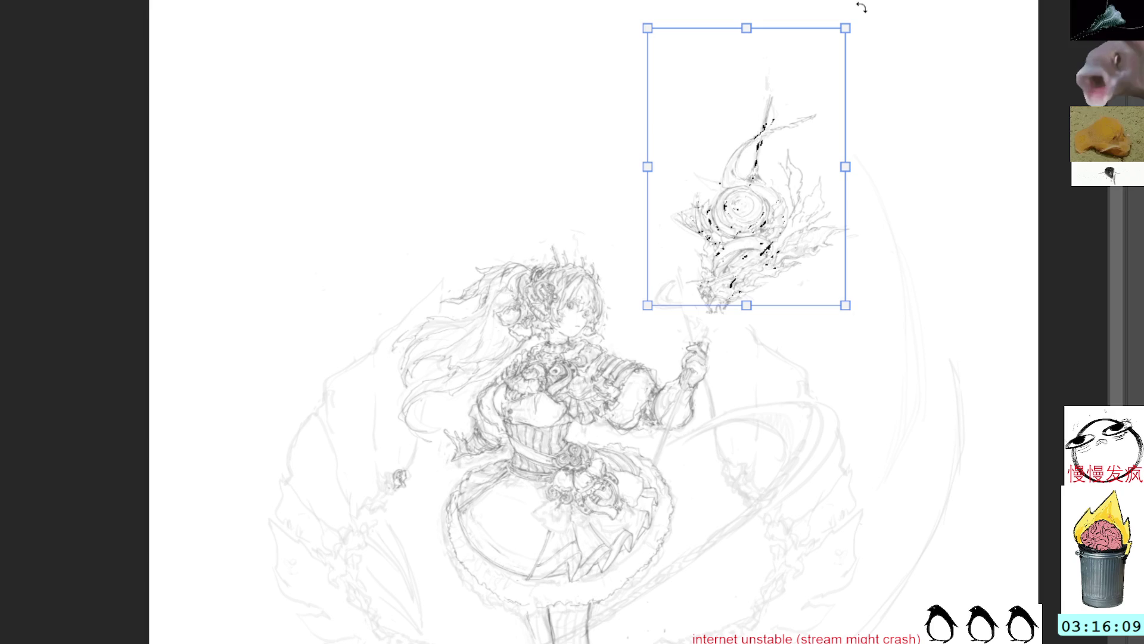
key("Return")
key("ctrl+d")
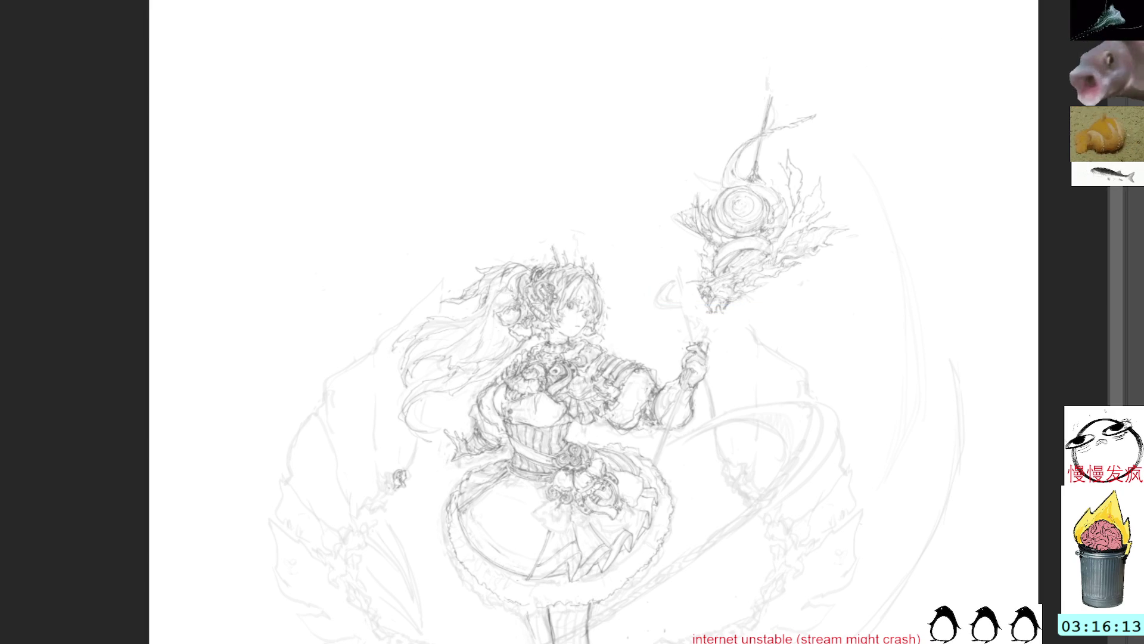
- Reselect and transform the girl's raised hand, then restore the darker rough lines
left_click_drag(596, 358, 686, 274)
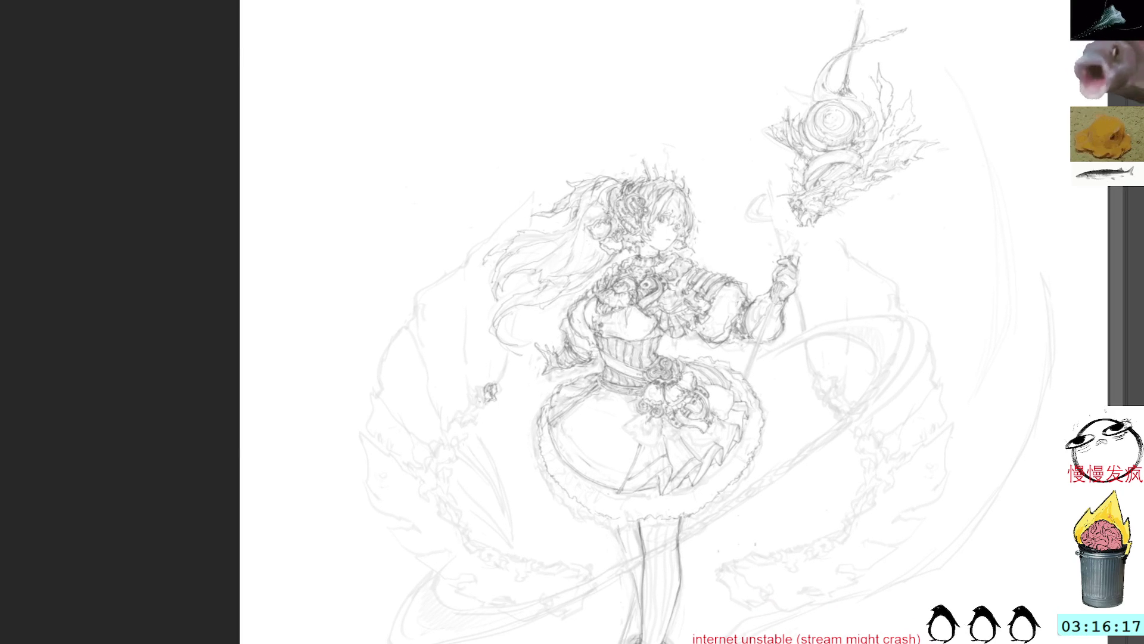
mouse_move(803, 288)
left_mouse_down()
mouse_move(788, 242)
mouse_move(772, 289)
mouse_move(796, 301)
left_mouse_up()
key("ctrl+t")
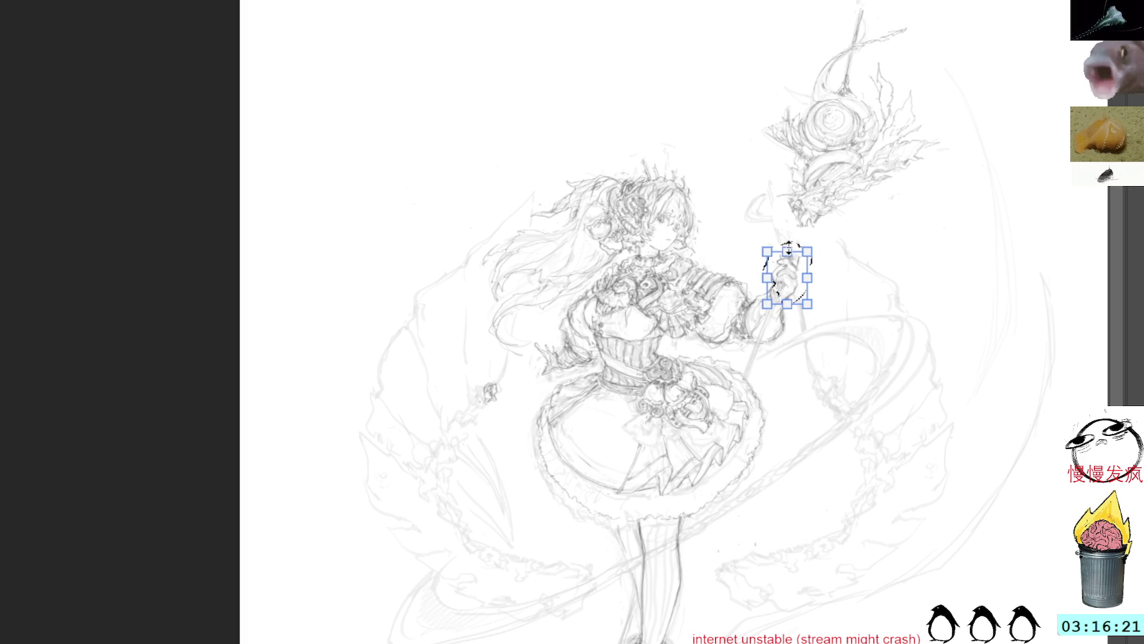
key("Return")
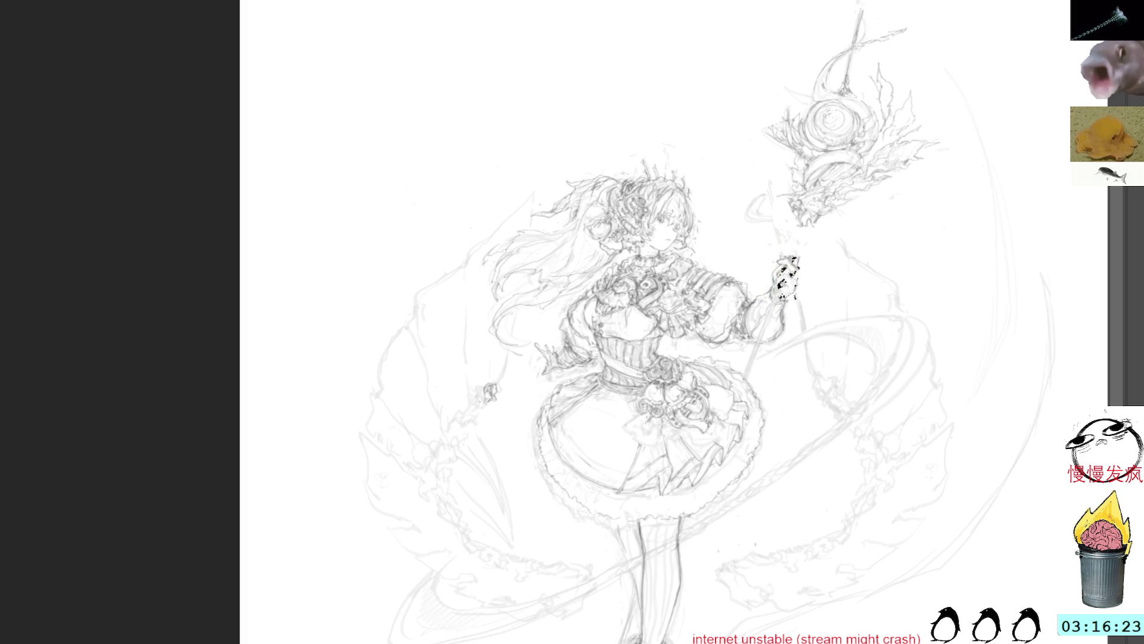
mouse_move(789, 233)
left_mouse_down()
mouse_move(763, 253)
mouse_move(770, 289)
mouse_move(817, 241)
mouse_move(817, 215)
left_mouse_up()
key("ctrl+t")
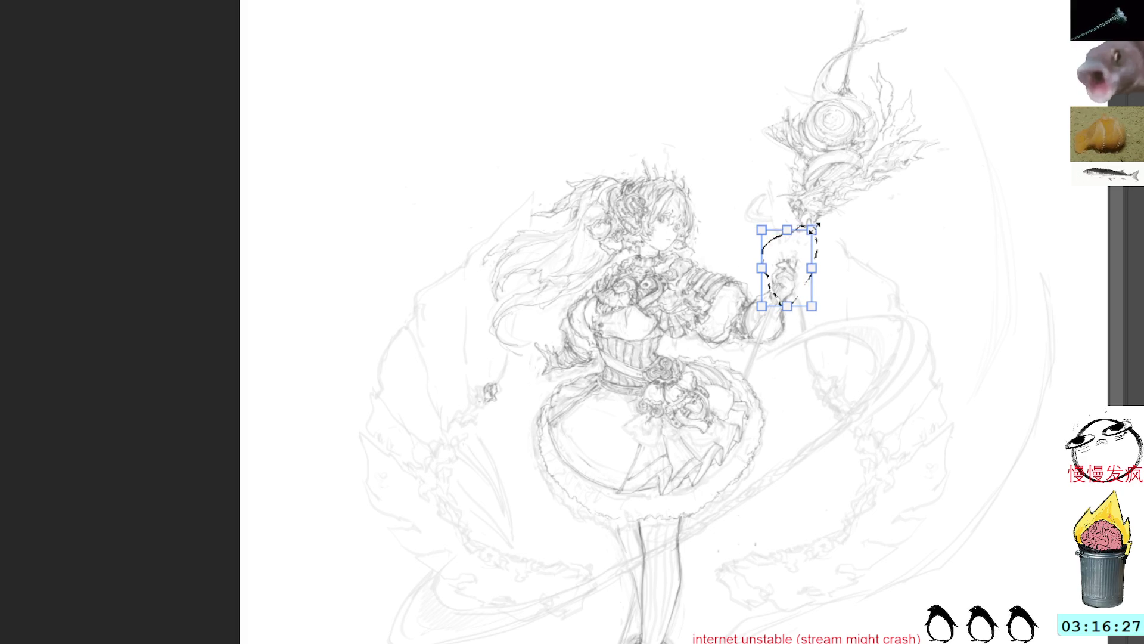
key("Return")
key("ctrl+d")
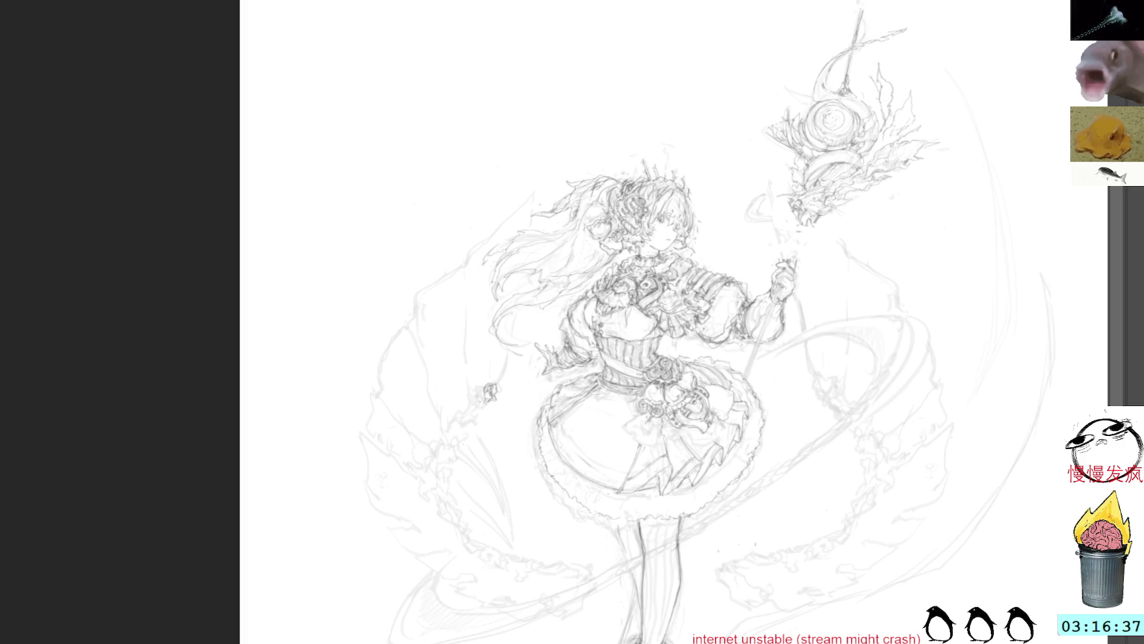
key("ctrl+z")
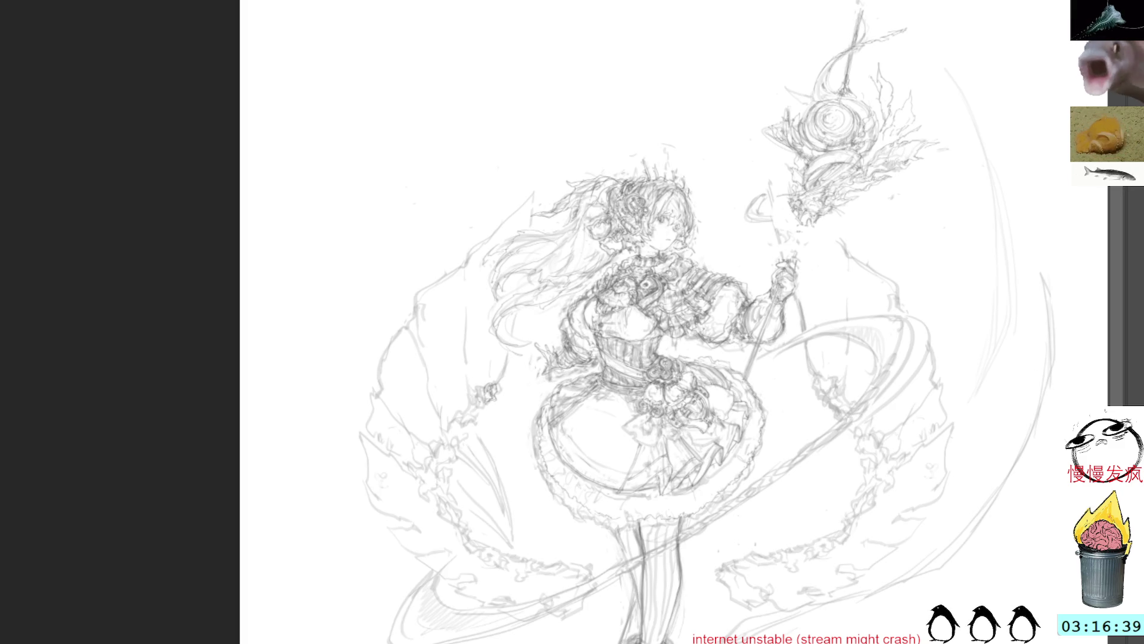
- Draw the staff shaft between head and hand and erase the stray loop beside it
mouse_move(806, 227)
left_mouse_down()
mouse_move(793, 269)
mouse_move(797, 255)
left_mouse_up()
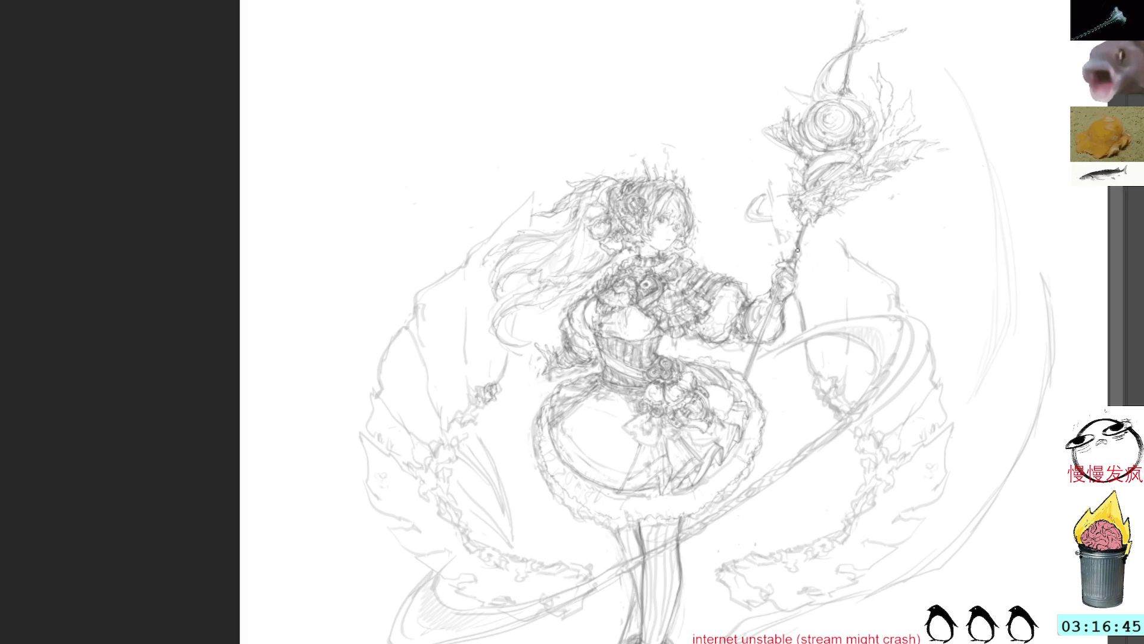
left_click_drag(796, 240, 791, 259)
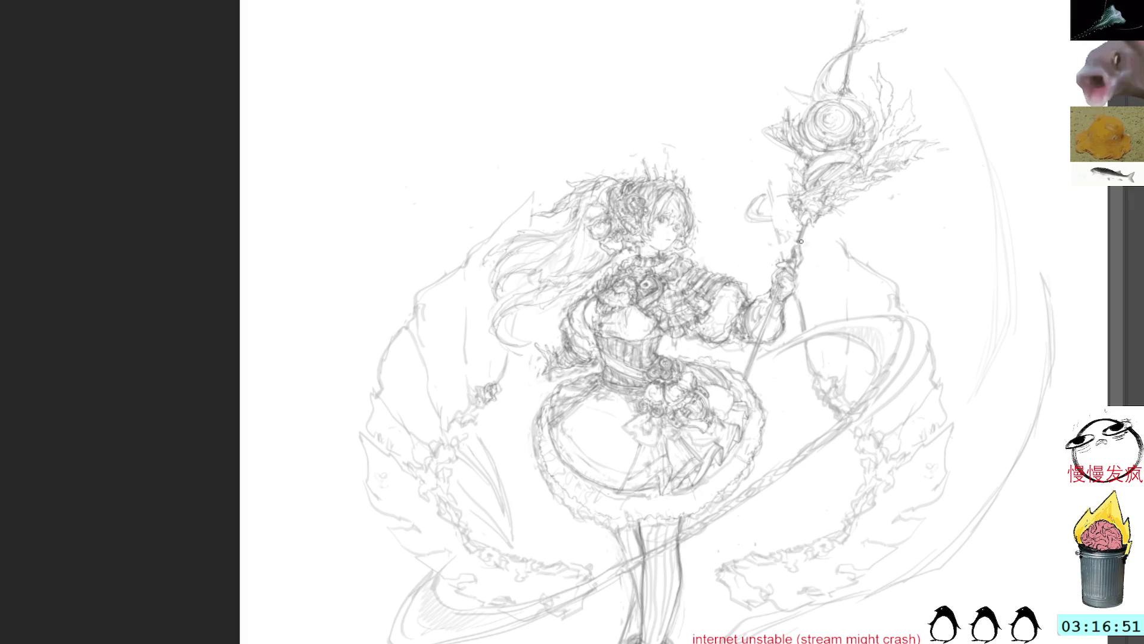
mouse_move(763, 194)
left_mouse_down()
mouse_move(762, 166)
mouse_move(757, 179)
left_mouse_up()
key("Delete")
key("ctrl+d")
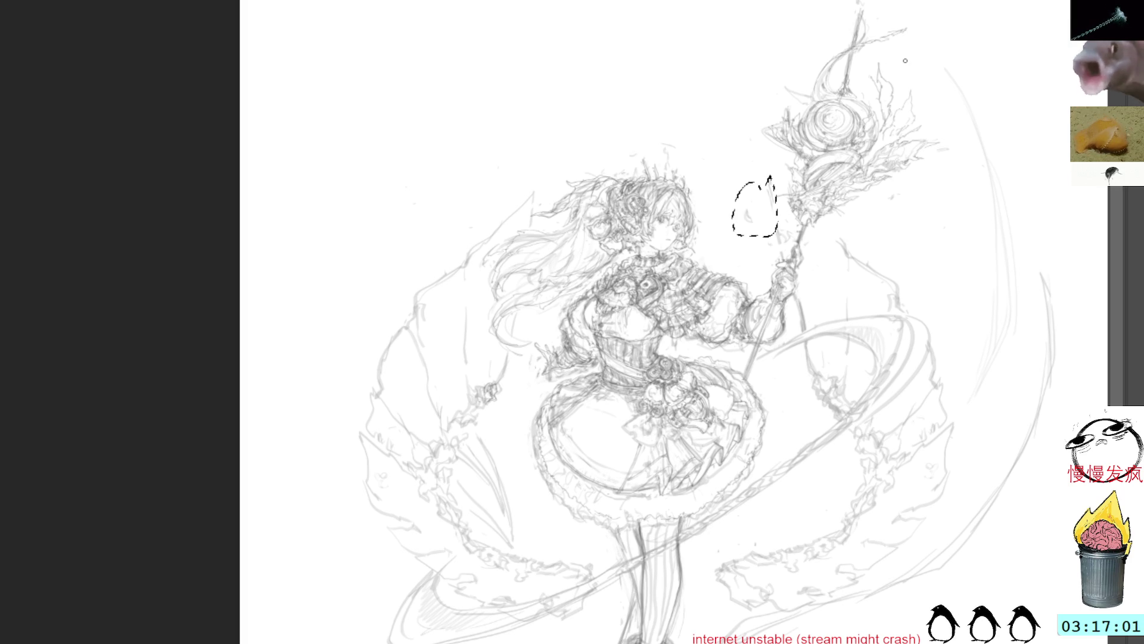
- Sketch loose curves around the staff orb
left_click_drag(751, 173, 808, 146)
mouse_move(861, 98)
left_mouse_down()
mouse_move(907, 87)
mouse_move(884, 95)
left_mouse_up()
left_click_drag(788, 150, 907, 94)
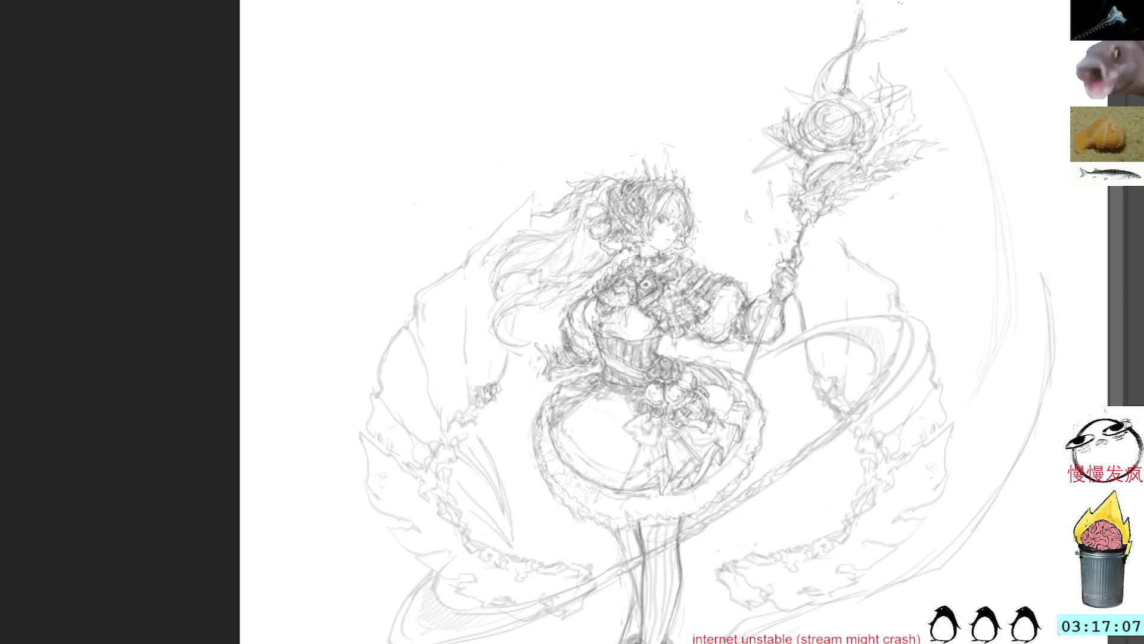
left_click_drag(907, 17, 868, 43)
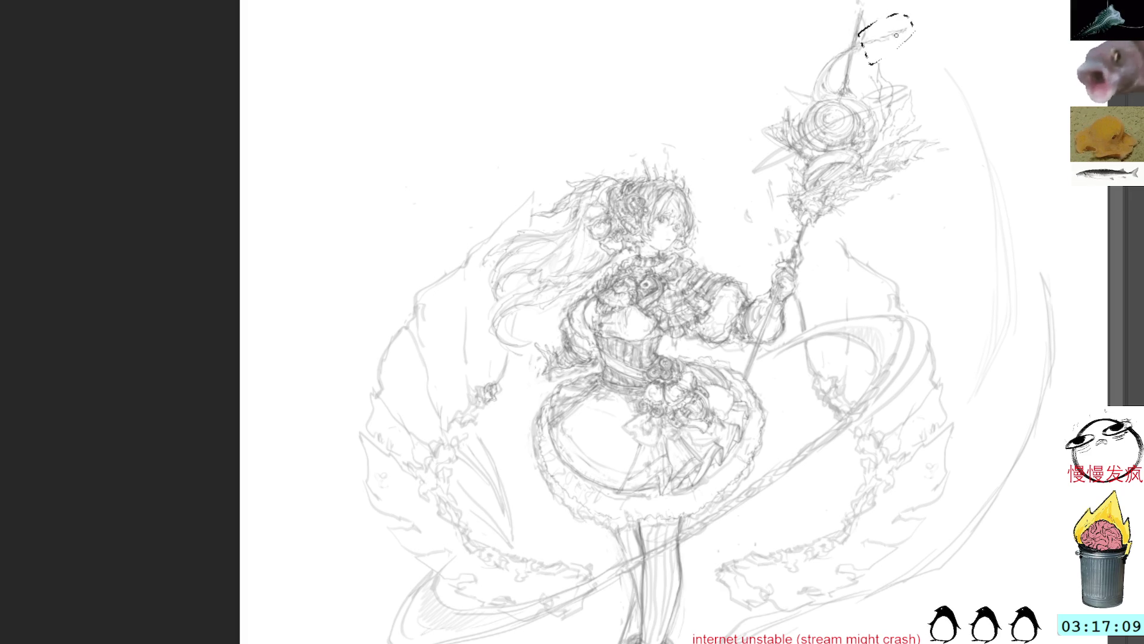
key("ctrl+d")
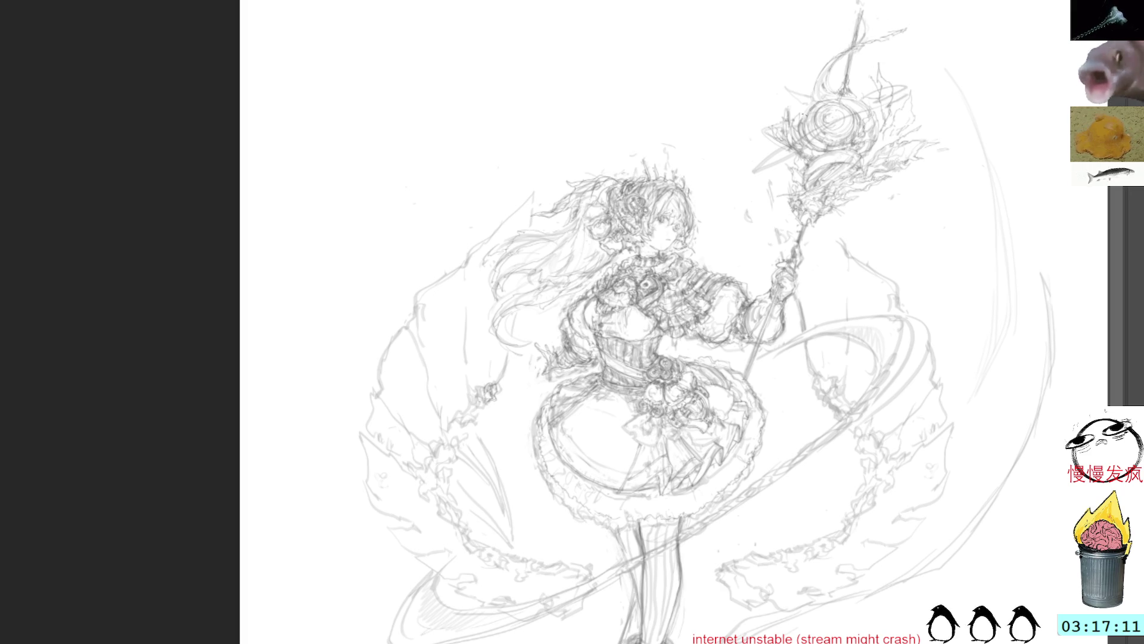
- Sketch swirling lines around the staff tip, undoing one extra stroke
mouse_move(885, 10)
left_mouse_down()
mouse_move(831, 101)
mouse_move(861, 65)
left_mouse_up()
left_click_drag(858, 68, 808, 105)
mouse_move(896, 9)
left_mouse_down()
mouse_move(856, 78)
mouse_move(823, 103)
left_mouse_up()
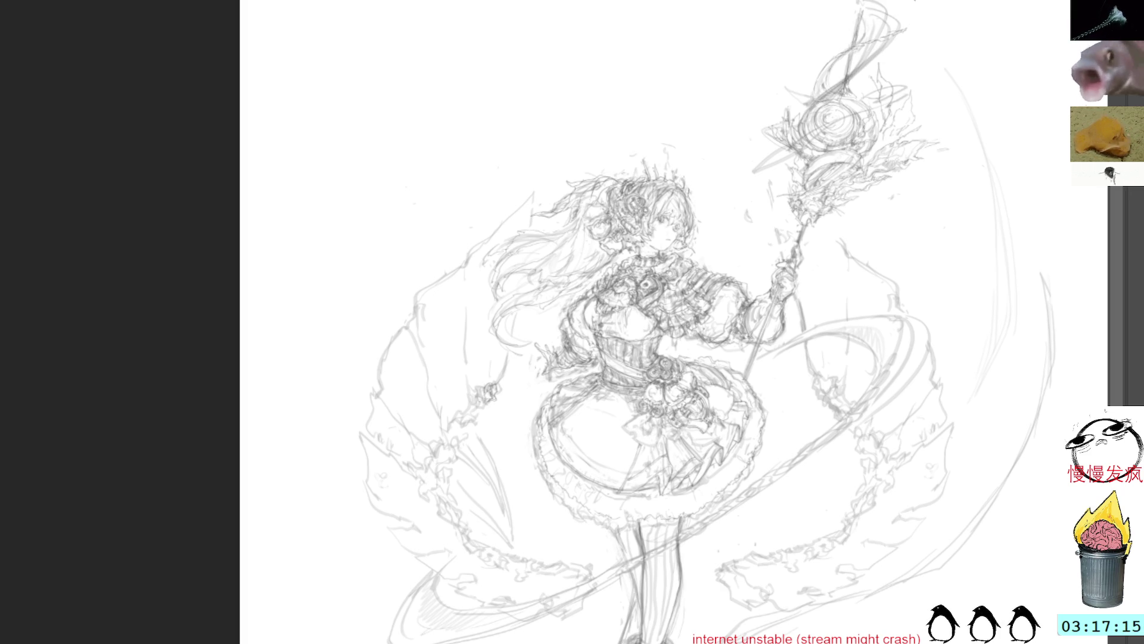
left_click_drag(887, 41, 808, 110)
key("ctrl+z")
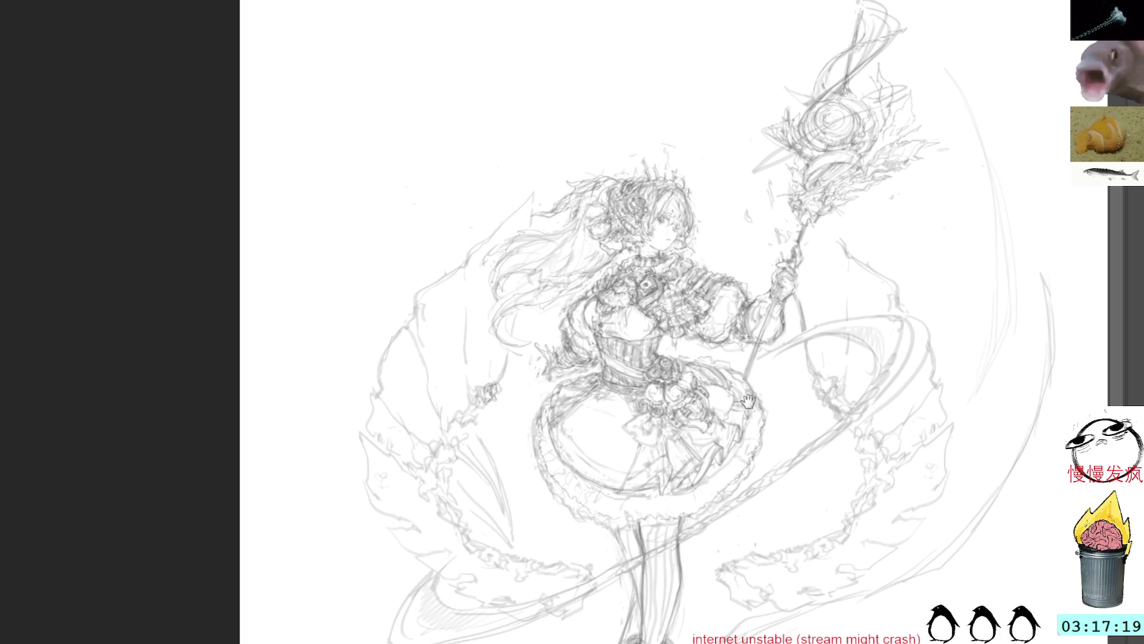
- Darken and refine the lower leg, ankle and shoe lines
scroll(708, 322, "down", 5)
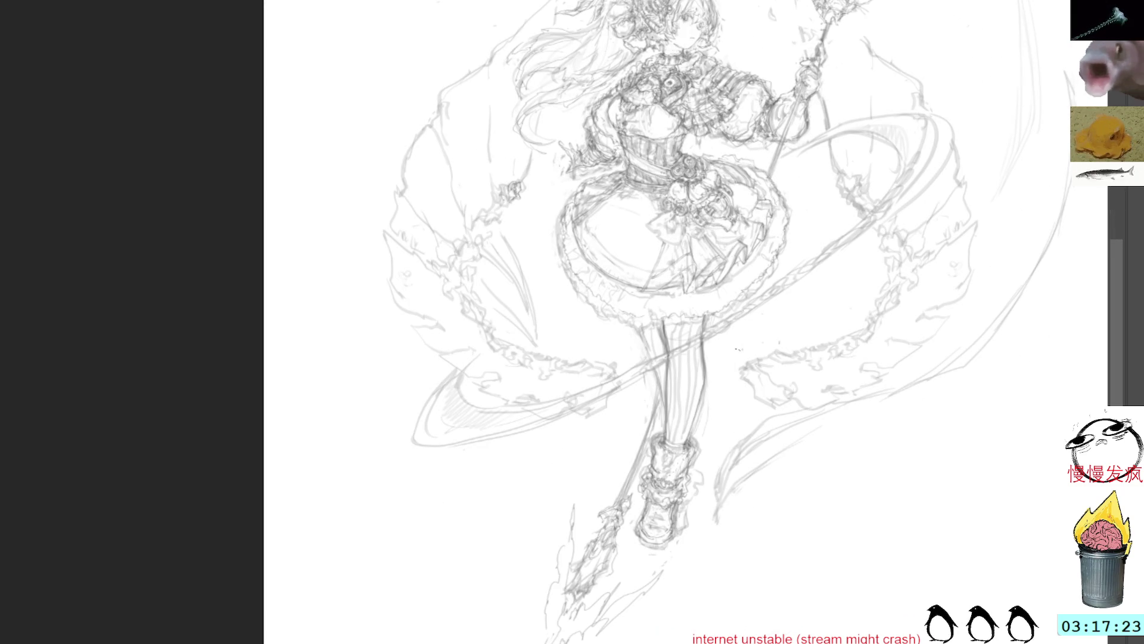
mouse_move(712, 420)
left_mouse_down()
mouse_move(643, 455)
mouse_move(721, 475)
mouse_move(707, 416)
left_mouse_up()
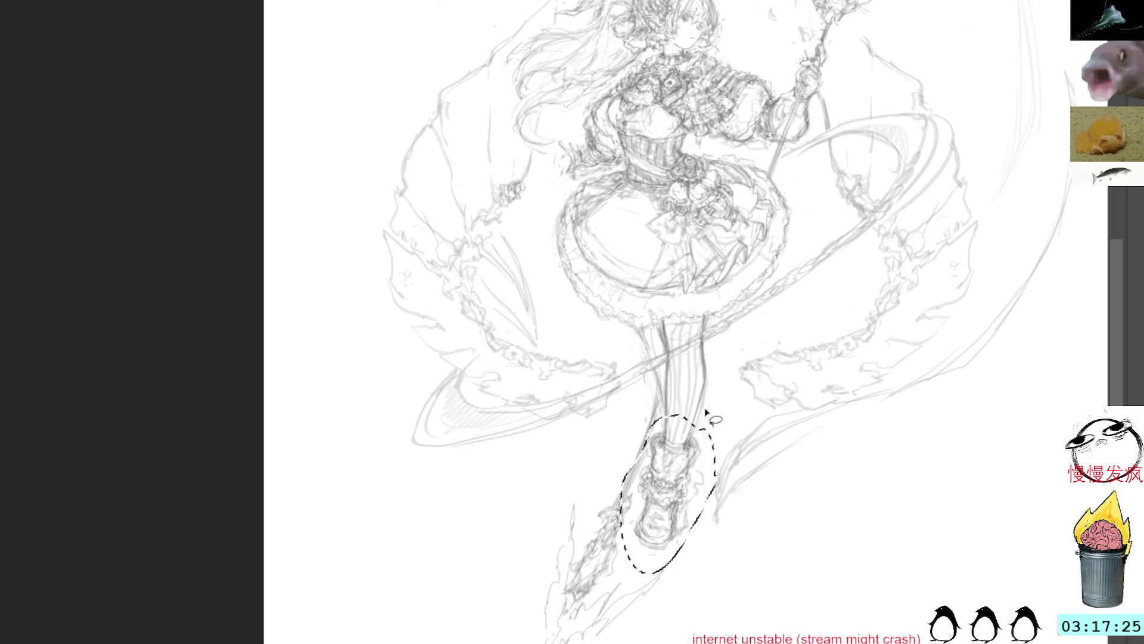
key("ctrl+d")
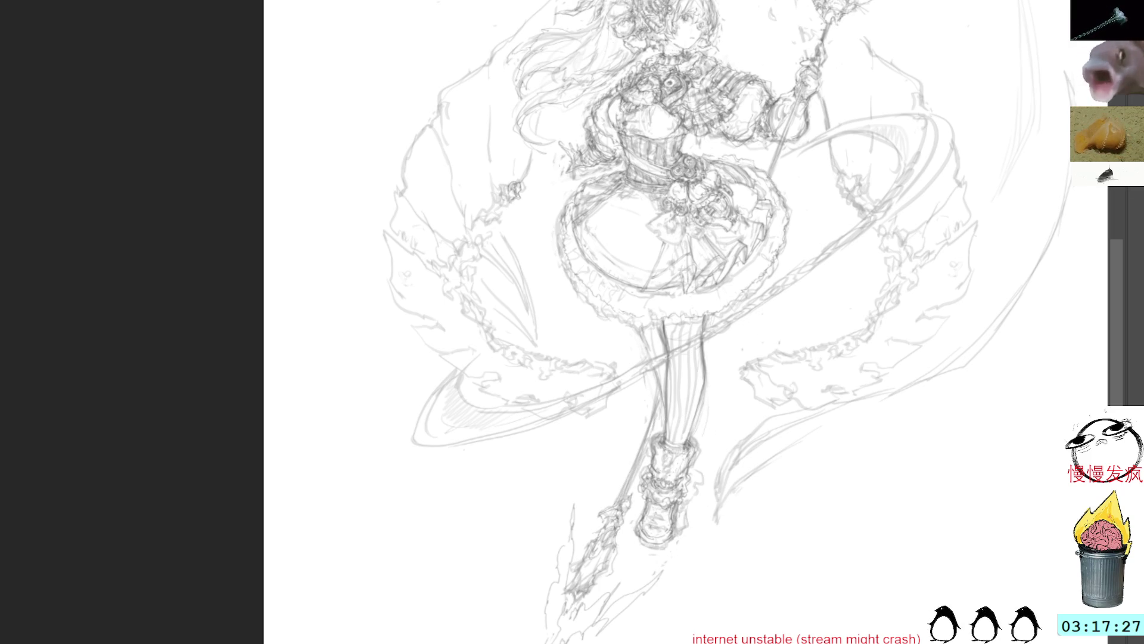
mouse_move(667, 414)
left_mouse_down()
mouse_move(658, 488)
mouse_move(692, 434)
mouse_move(678, 486)
mouse_move(658, 471)
mouse_move(645, 527)
left_mouse_up()
left_click_drag(660, 463, 648, 534)
left_click_drag(673, 503, 664, 526)
left_click_drag(682, 473, 671, 515)
mouse_move(657, 495)
left_mouse_down()
mouse_move(639, 530)
mouse_move(679, 535)
left_mouse_up()
left_click_drag(680, 511, 670, 536)
mouse_move(680, 471)
left_mouse_down()
mouse_move(673, 527)
mouse_move(639, 533)
mouse_move(680, 532)
left_mouse_up()
left_click_drag(679, 500, 673, 531)
left_click_drag(681, 466, 673, 529)
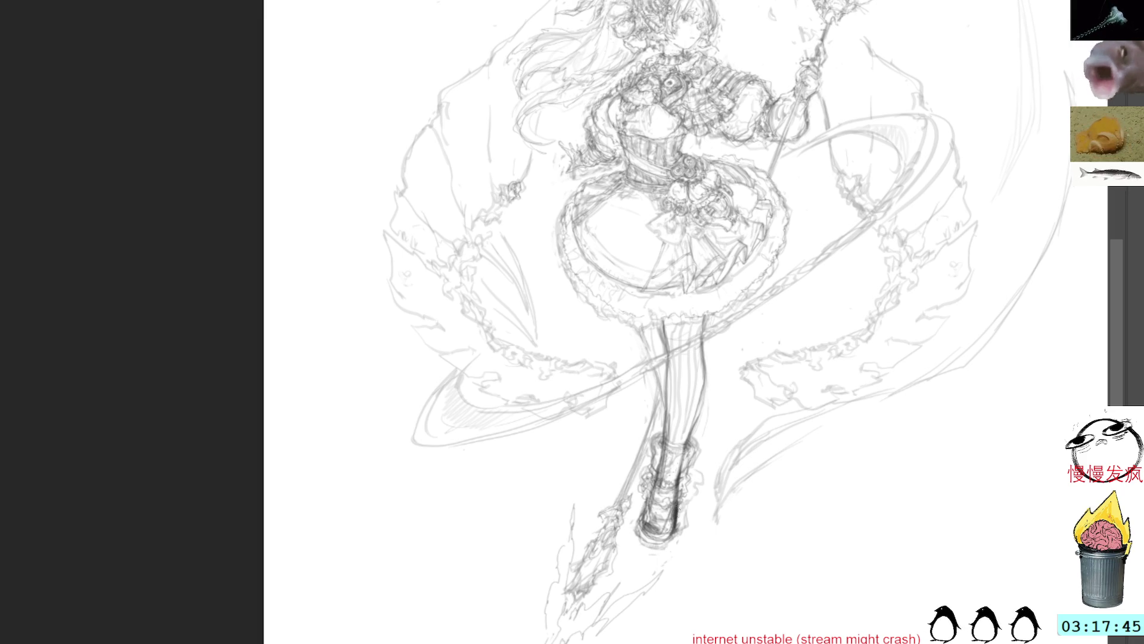
- Clean up the messy sock lines, add a leg-contour stroke, and start hatching the spear tip
mouse_move(693, 454)
left_mouse_down()
mouse_move(647, 473)
mouse_move(652, 500)
mouse_move(688, 495)
mouse_move(691, 459)
left_mouse_up()
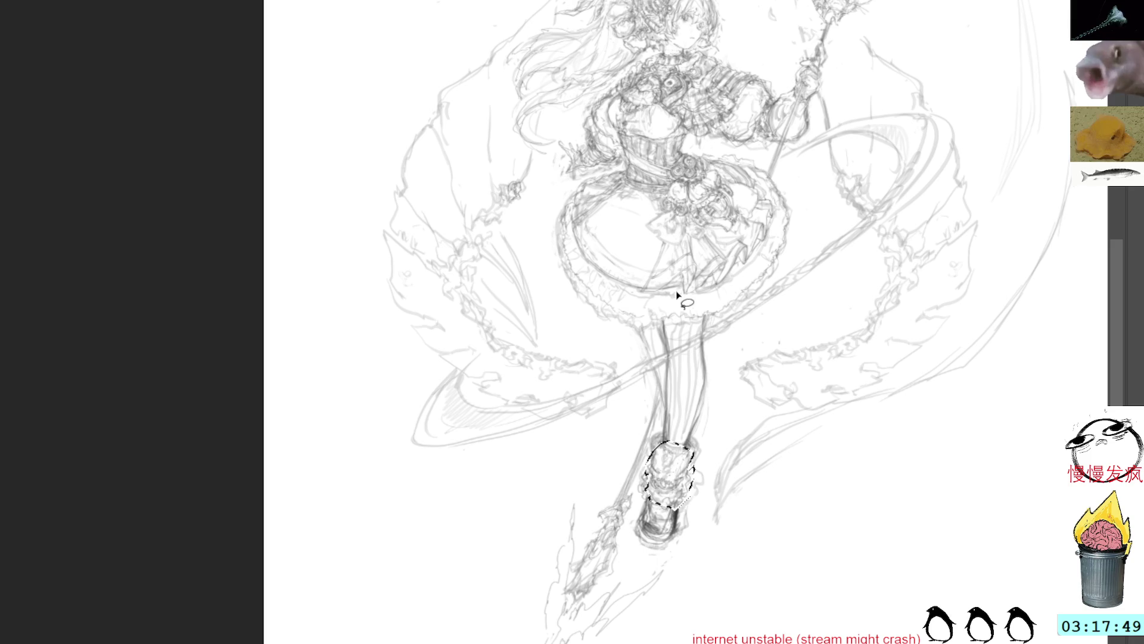
key("ctrl+d")
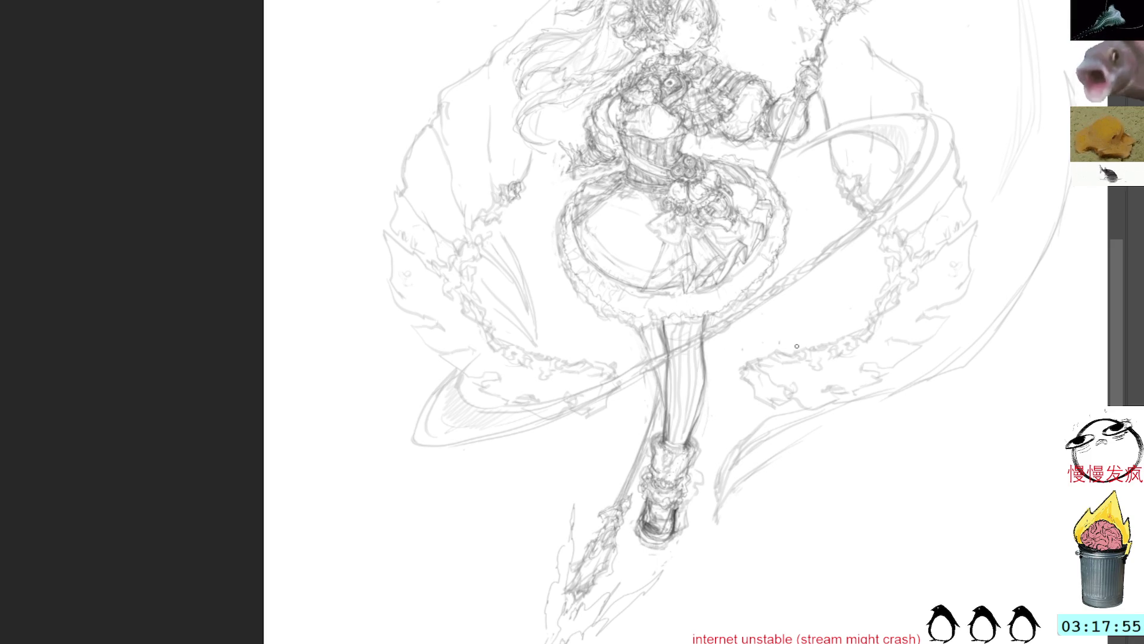
left_click_drag(642, 328, 660, 386)
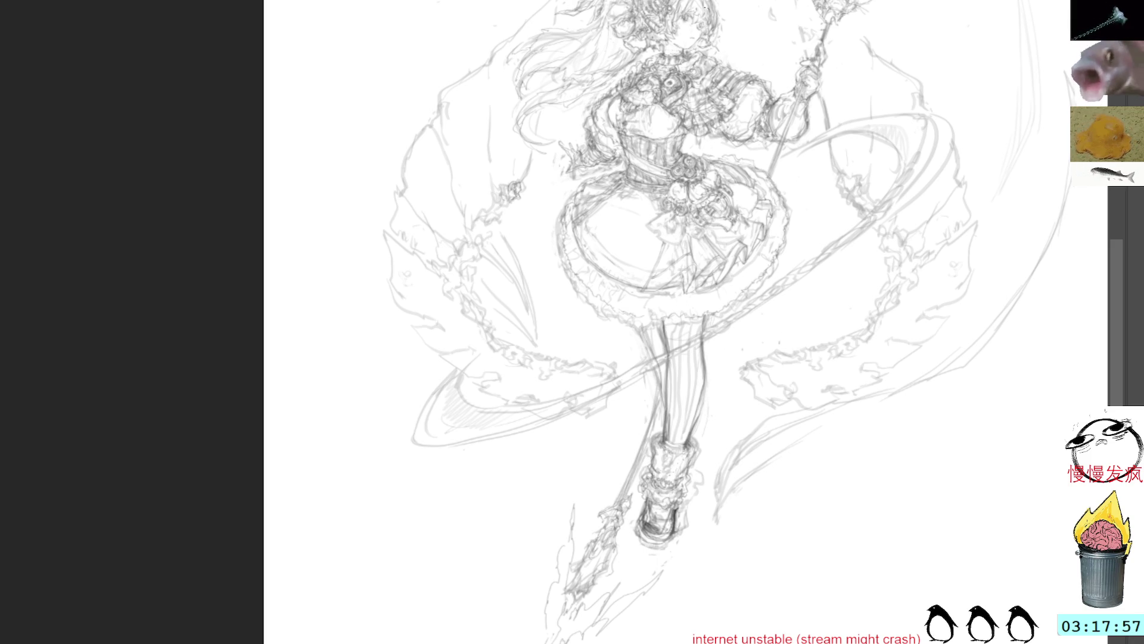
mouse_move(594, 555)
left_mouse_down()
mouse_move(566, 613)
mouse_move(602, 563)
mouse_move(550, 640)
left_mouse_up()
- Redraw the spear-tip strokes, compare darker and cleaner linework, then return to the thumbnail sheet
key("ctrl+z")
key("ctrl+z")
mouse_move(610, 548)
left_mouse_down()
mouse_move(577, 608)
mouse_move(602, 546)
mouse_move(577, 571)
mouse_move(574, 559)
left_mouse_up()
left_click_drag(597, 535, 590, 541)
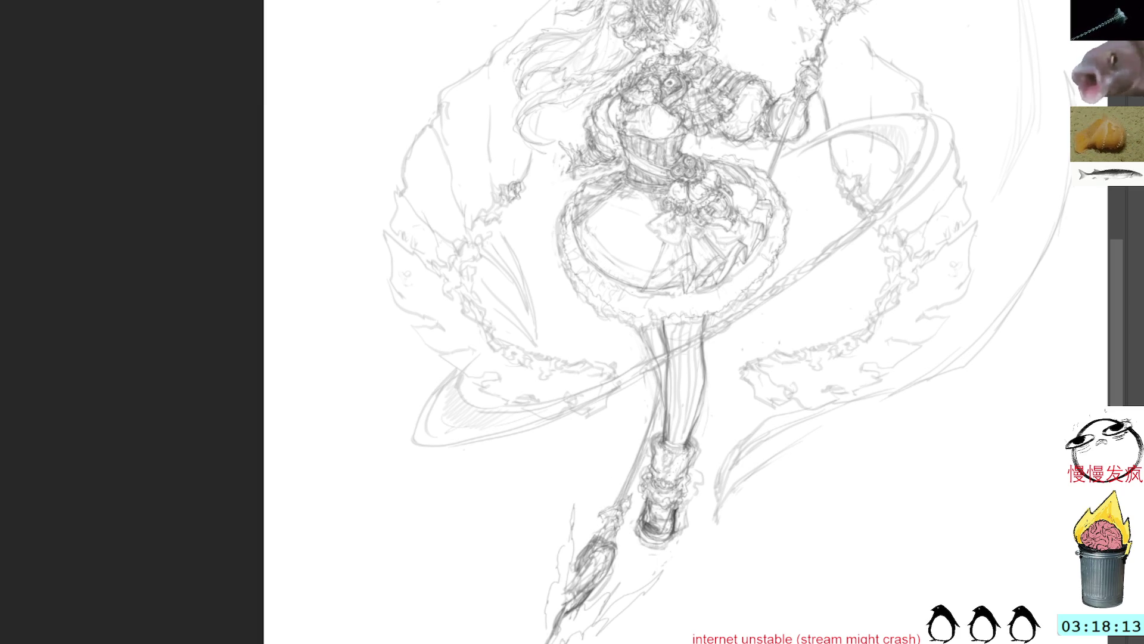
key("ctrl+j")
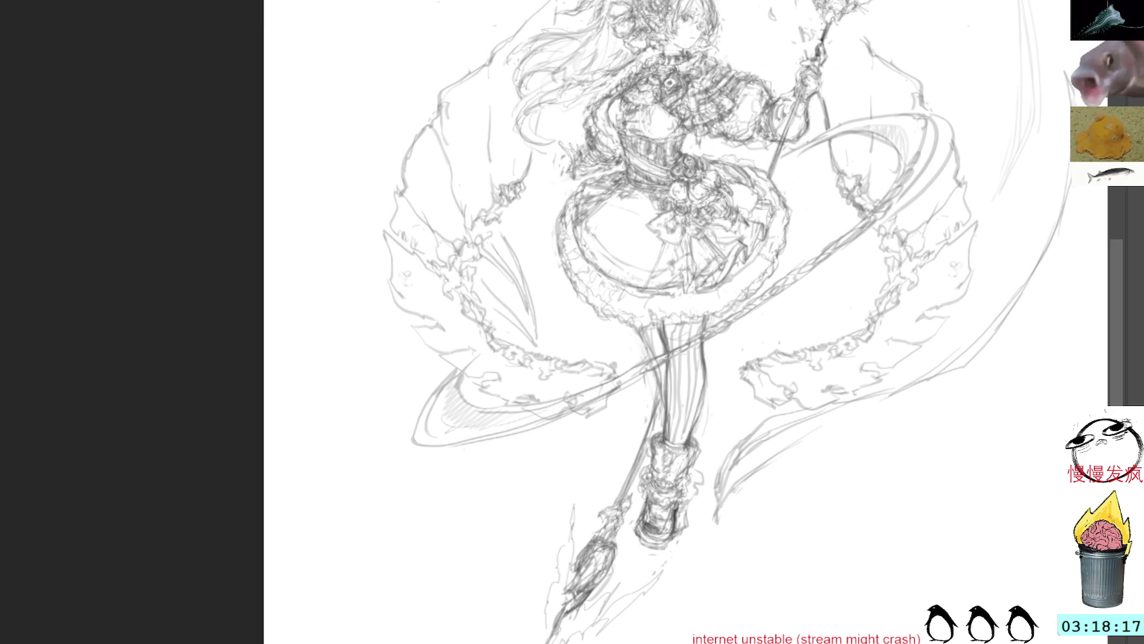
key("ctrl+z")
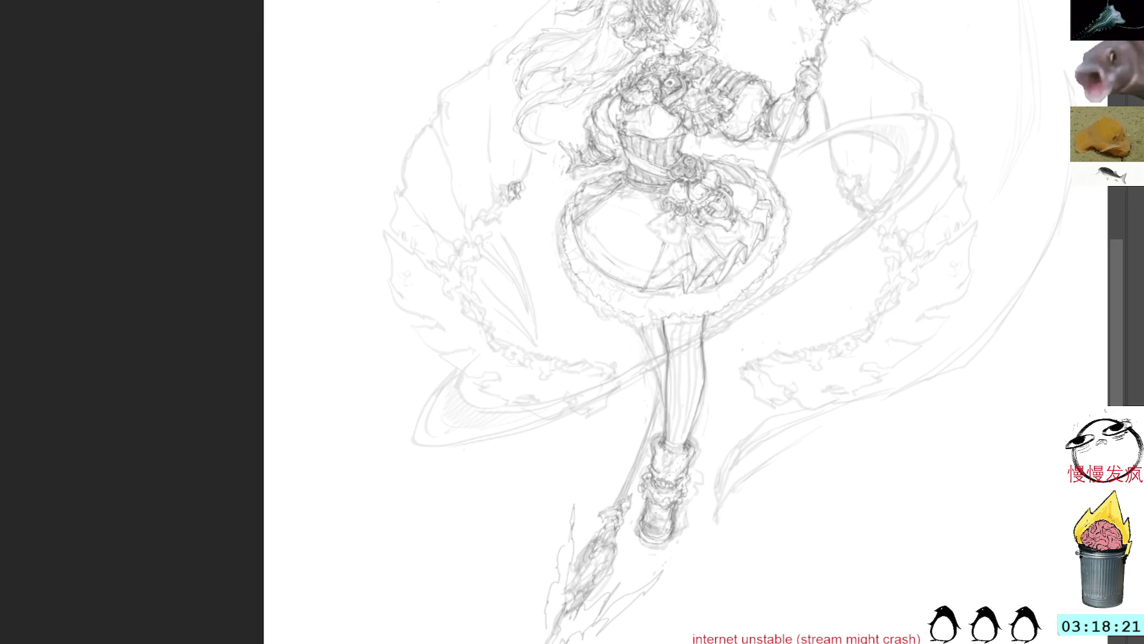
key("ctrl+Tab")
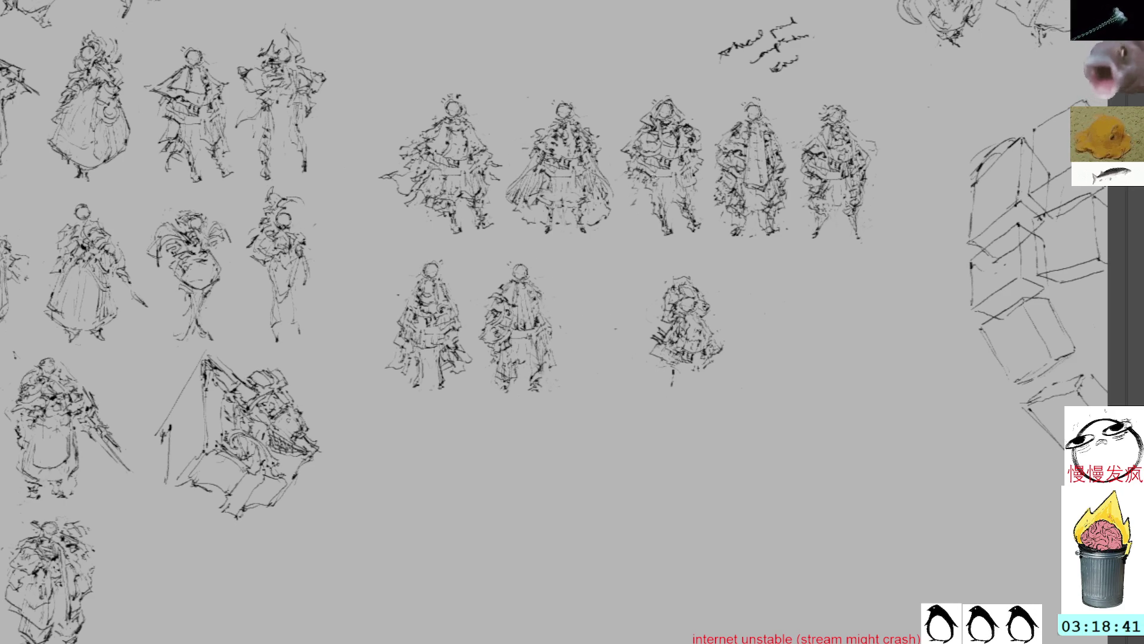
- Move the lone lower-row figure up-left toward its row and scale it down slightly
left_click_drag(689, 256, 685, 253)
key("ctrl+t")
left_click_drag(700, 309, 634, 280)
left_click_drag(686, 223, 678, 233)
key("Return")
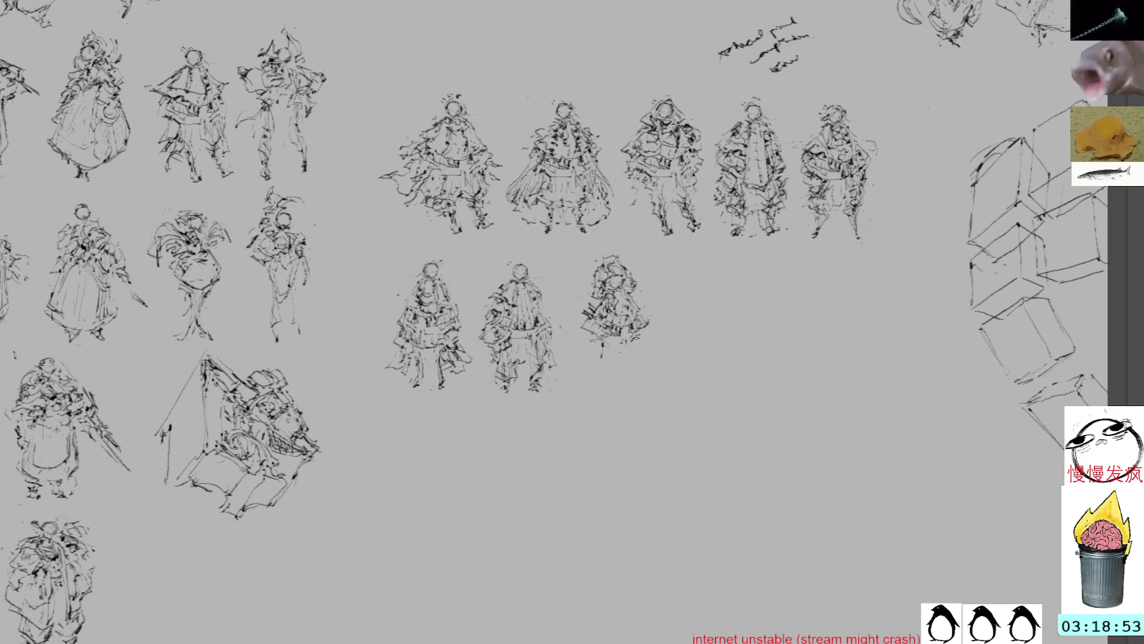
- Add strokes along the figure's base and nudge it left beside its neighbours
left_click_drag(617, 349, 637, 346)
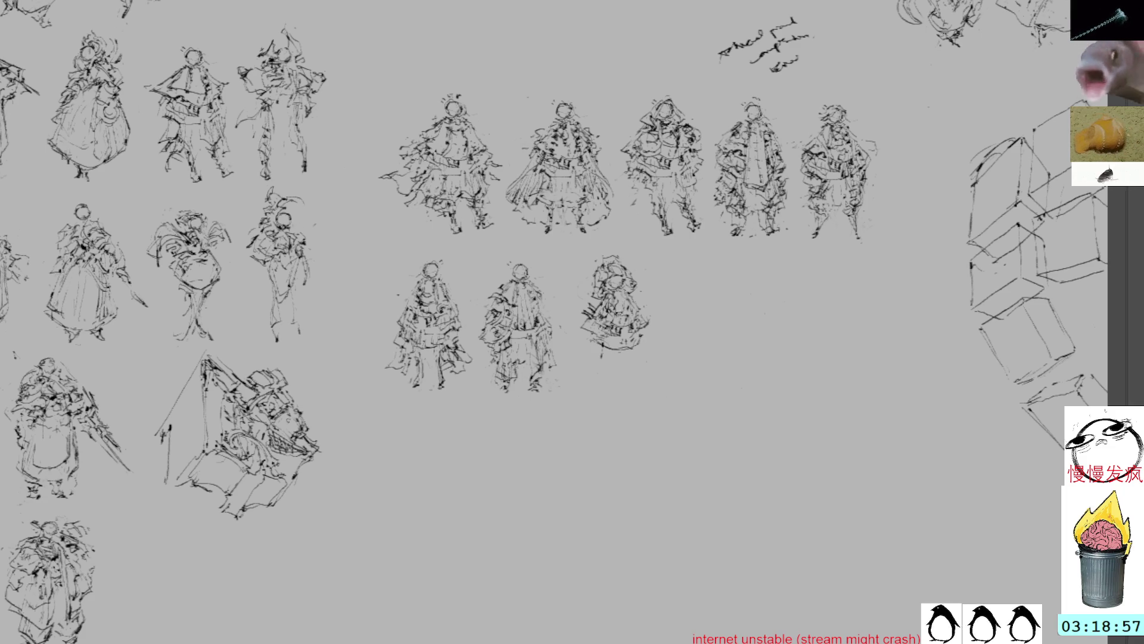
mouse_move(621, 240)
left_mouse_down()
mouse_move(682, 315)
mouse_move(622, 241)
left_mouse_up()
key("ctrl+t")
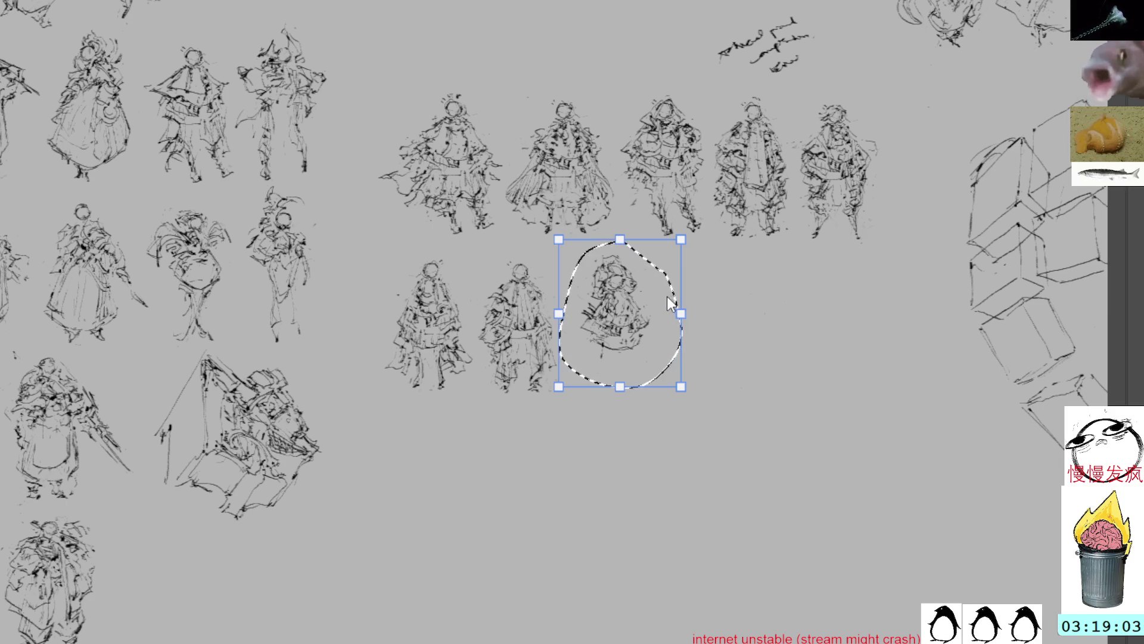
left_click_drag(614, 320, 618, 311)
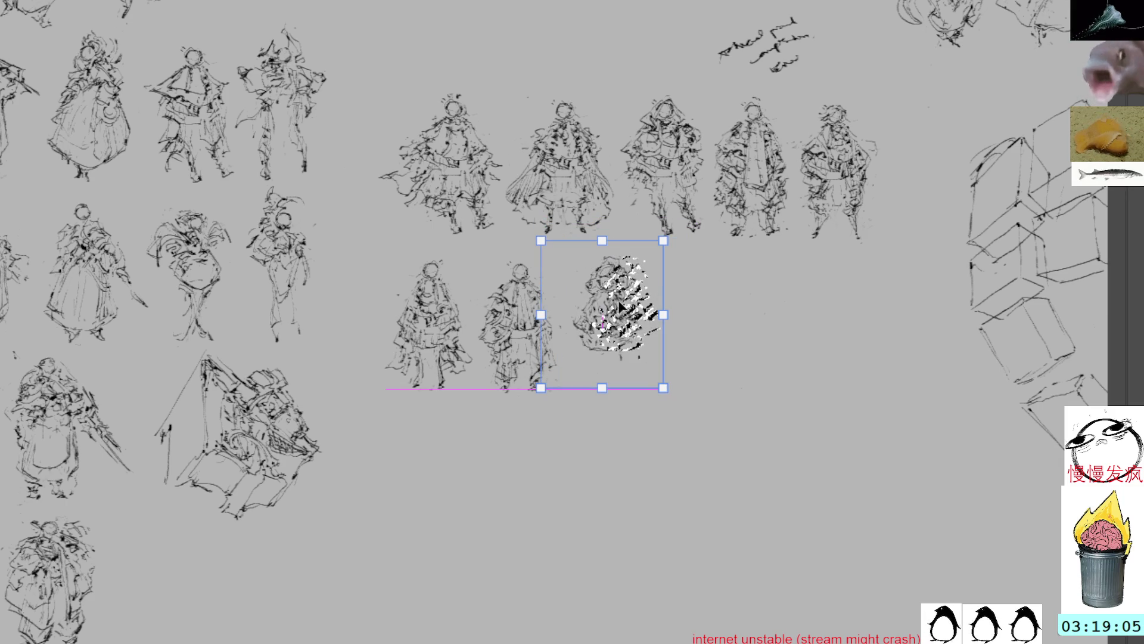
key("Return")
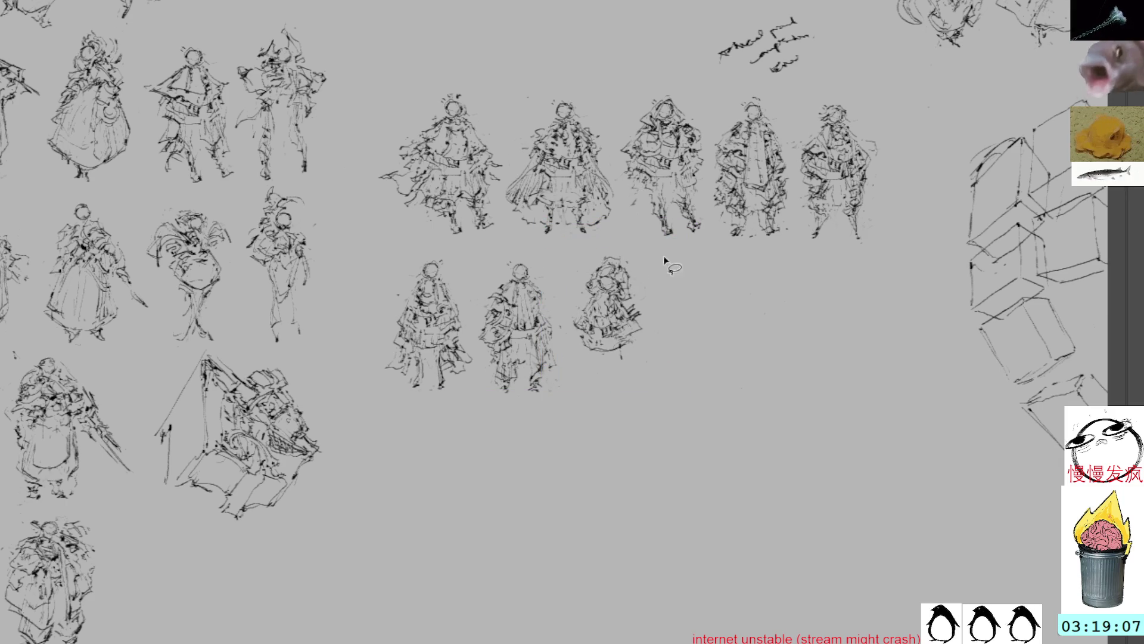
scroll(660, 272, "down", 1)
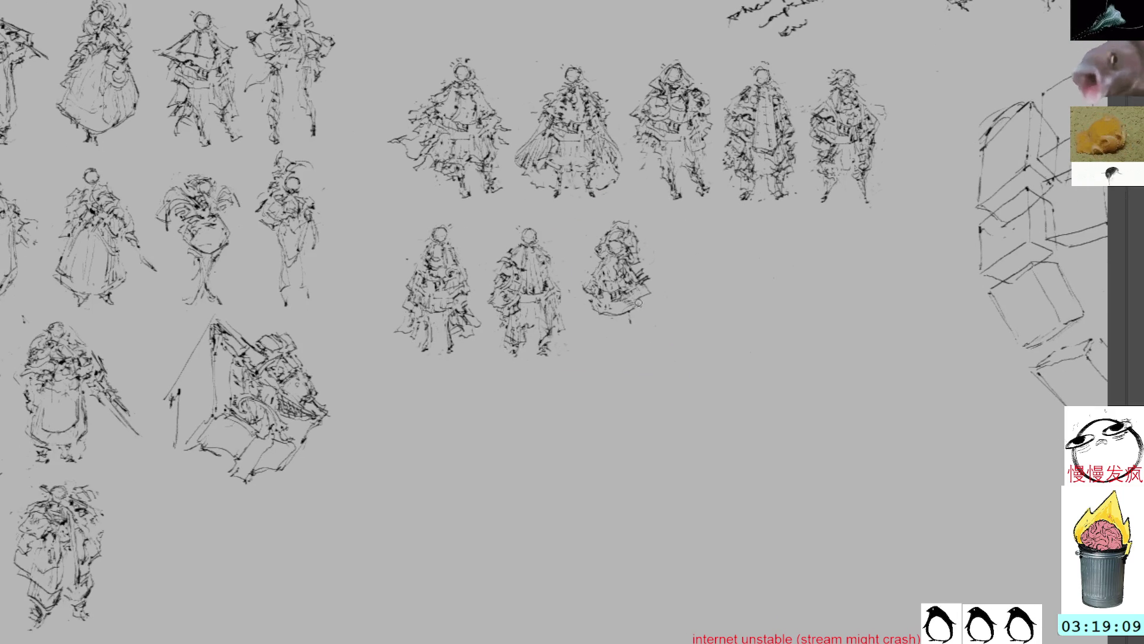
- Draw the third figure's legs and feet, plus a line above its head
mouse_move(601, 319)
left_mouse_down()
mouse_move(597, 337)
mouse_move(624, 340)
mouse_move(616, 351)
left_mouse_up()
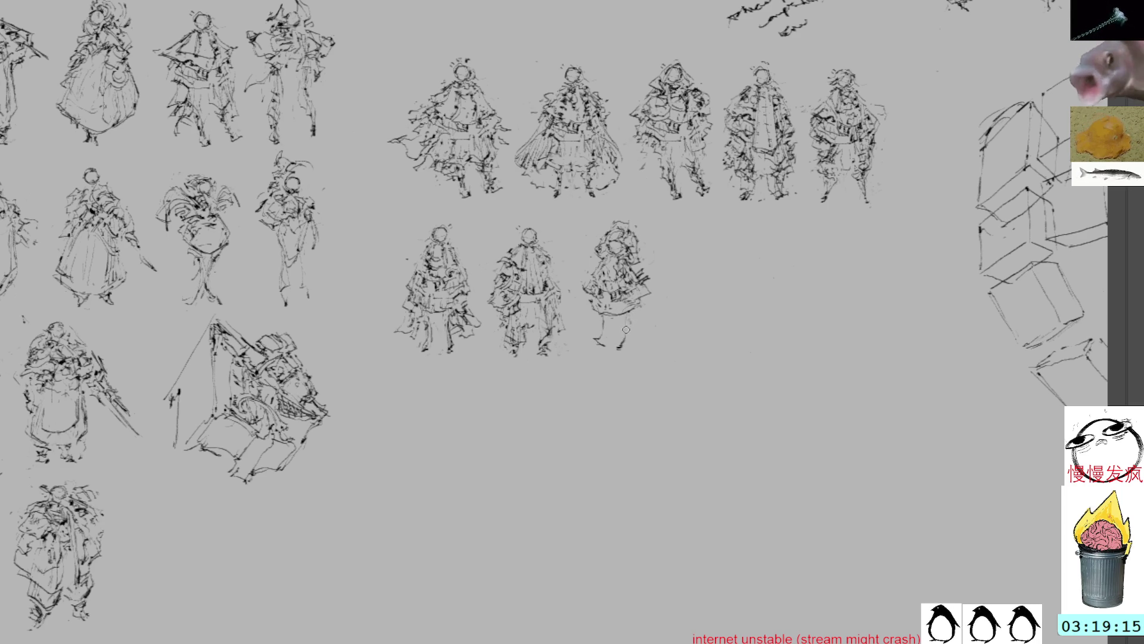
mouse_move(628, 316)
left_mouse_down()
mouse_move(618, 348)
mouse_move(593, 343)
mouse_move(591, 354)
left_mouse_up()
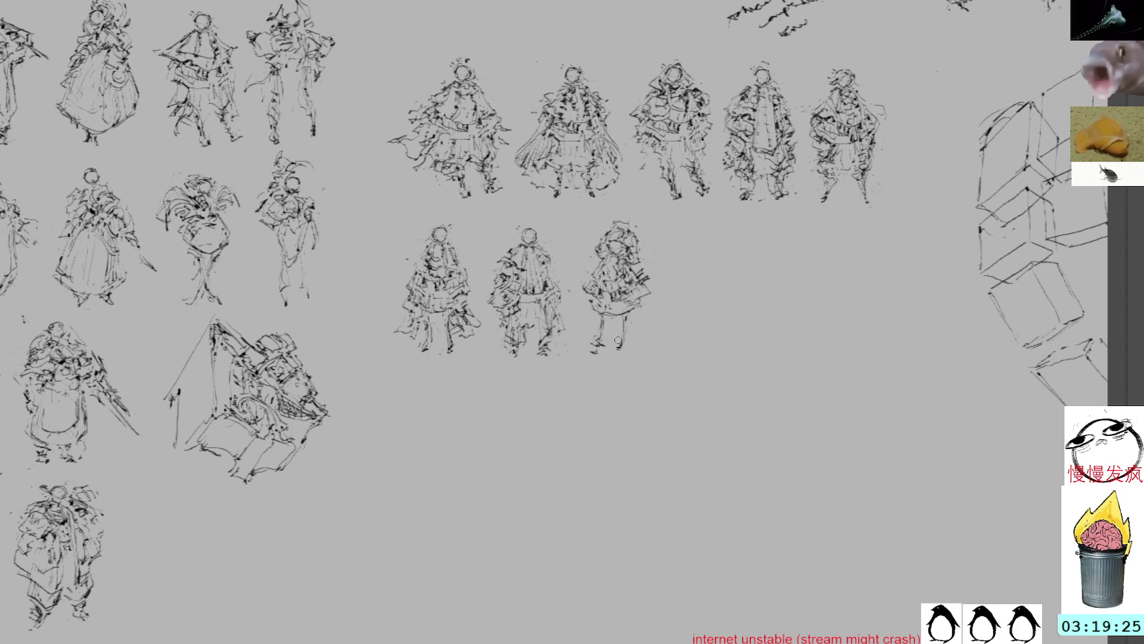
left_click_drag(624, 323, 630, 356)
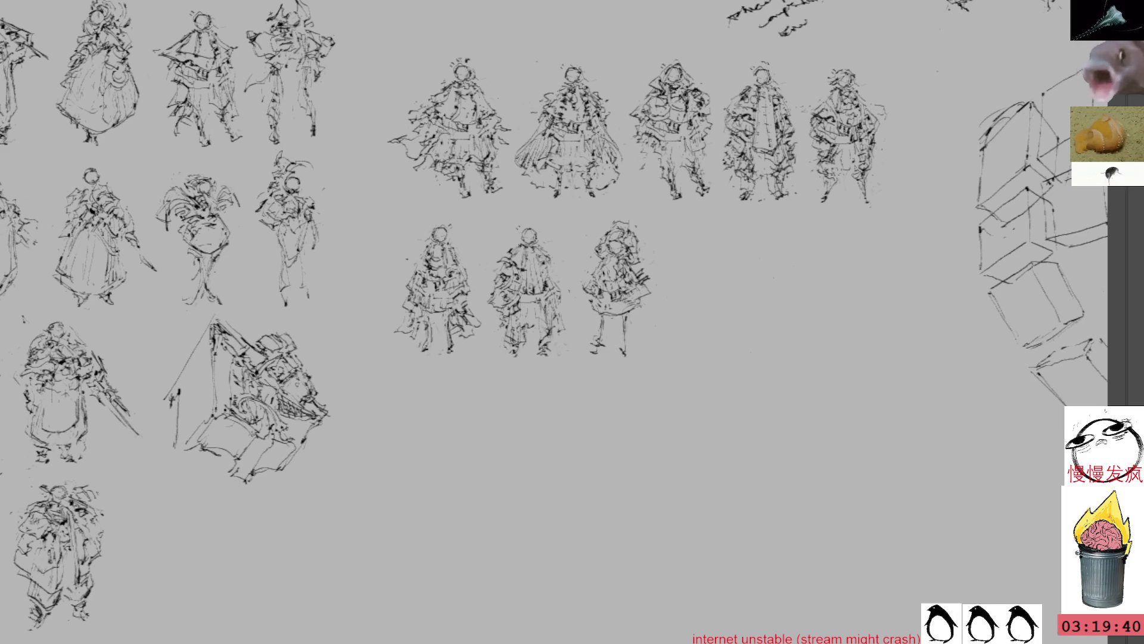
mouse_move(622, 218)
left_mouse_down()
mouse_move(657, 215)
mouse_move(643, 210)
left_mouse_up()
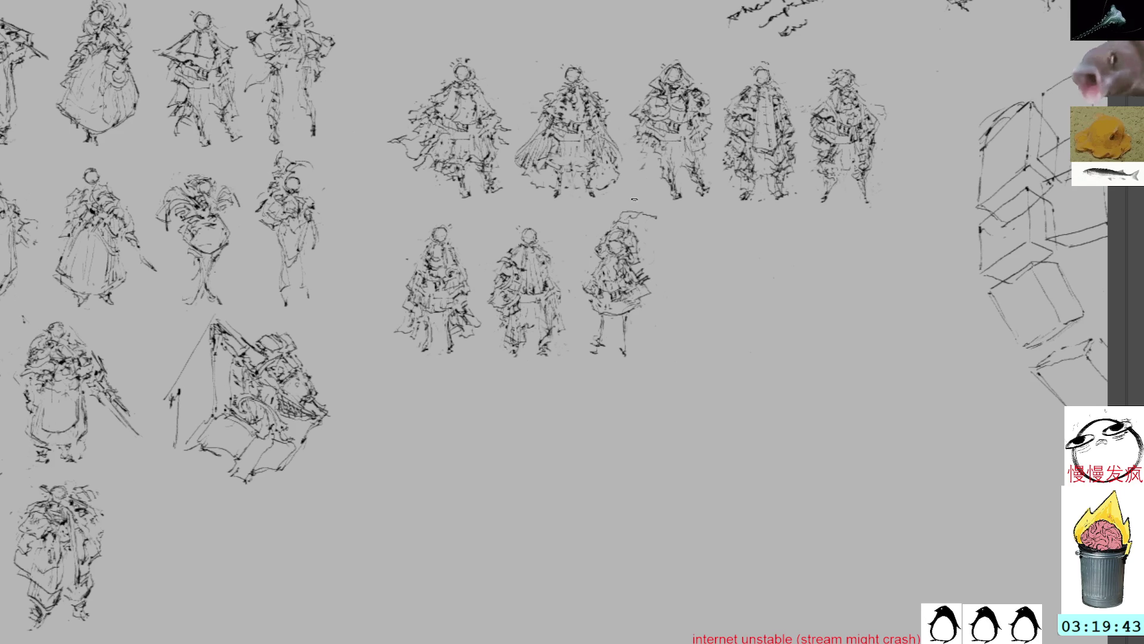
left_click_drag(623, 333, 617, 346)
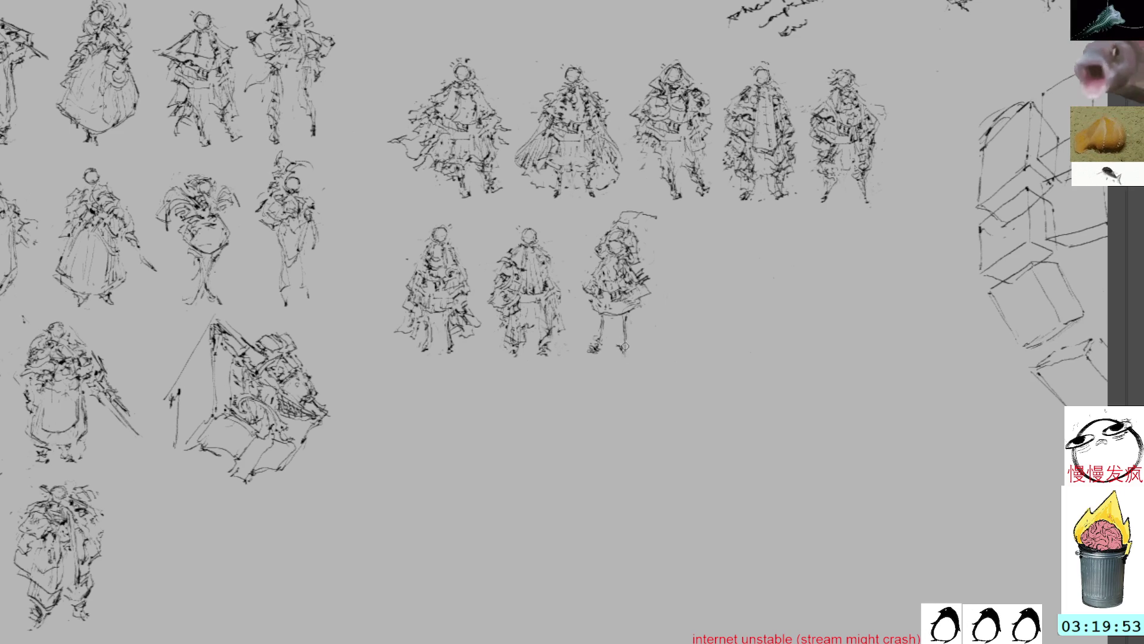
left_click_drag(620, 350, 623, 357)
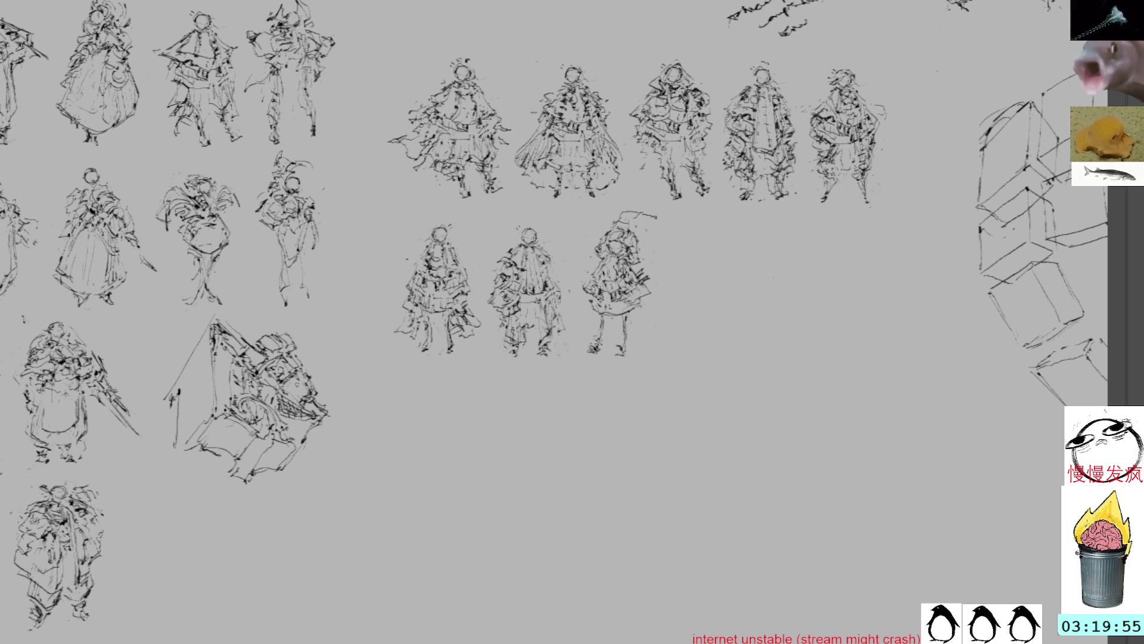
- Add a short staff at the figure's side, undo extra leg marks, and erase the line above its head
left_click_drag(591, 301, 586, 325)
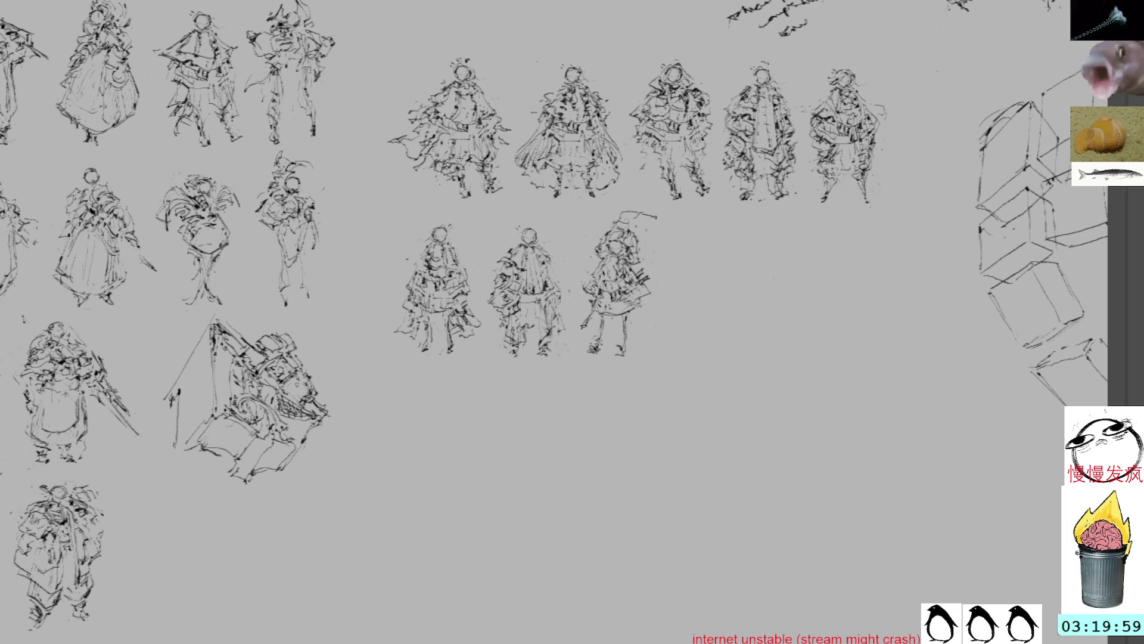
left_click_drag(628, 302, 631, 336)
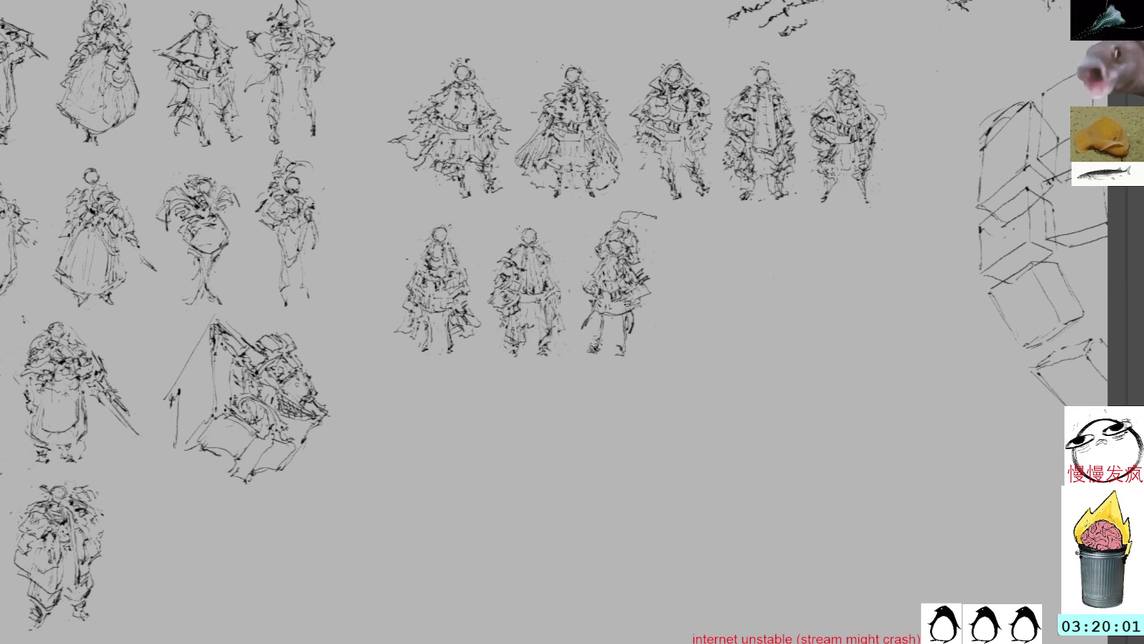
key("ctrl+z")
key("ctrl+z")
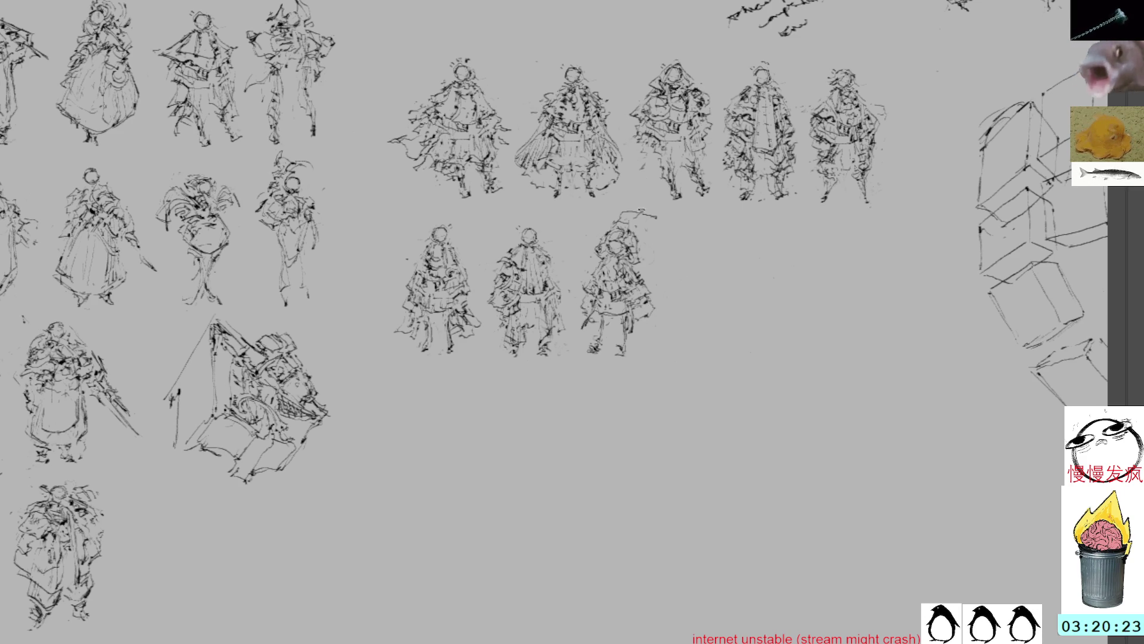
mouse_move(635, 205)
left_mouse_down()
mouse_move(614, 223)
mouse_move(646, 203)
mouse_move(618, 213)
mouse_move(647, 217)
mouse_move(640, 209)
left_mouse_up()
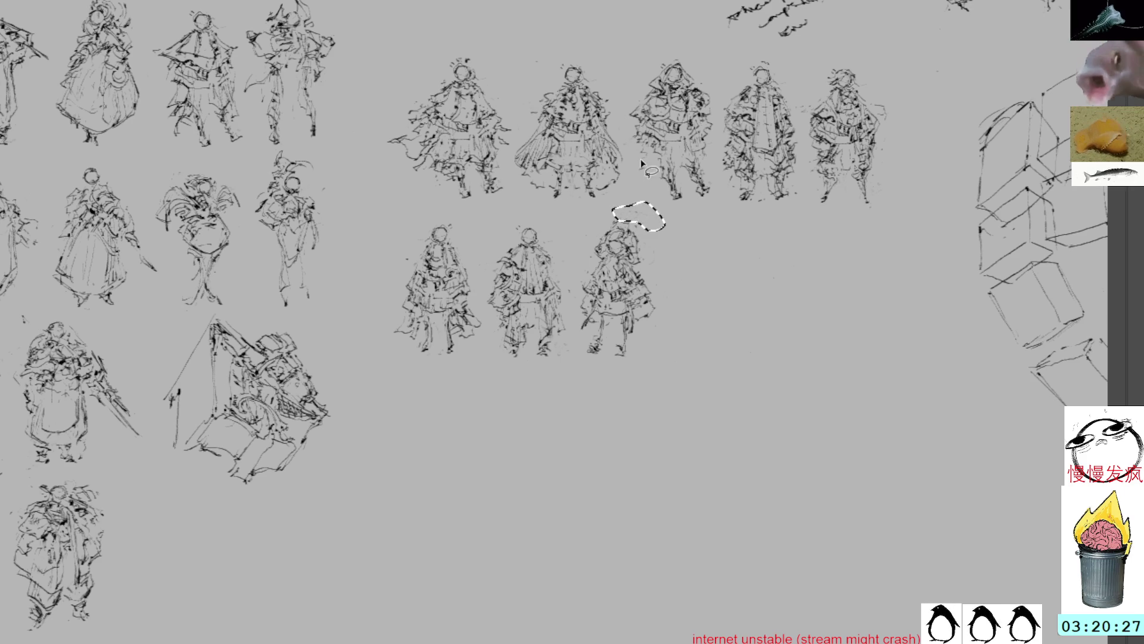
key("ctrl+d")
key("b")
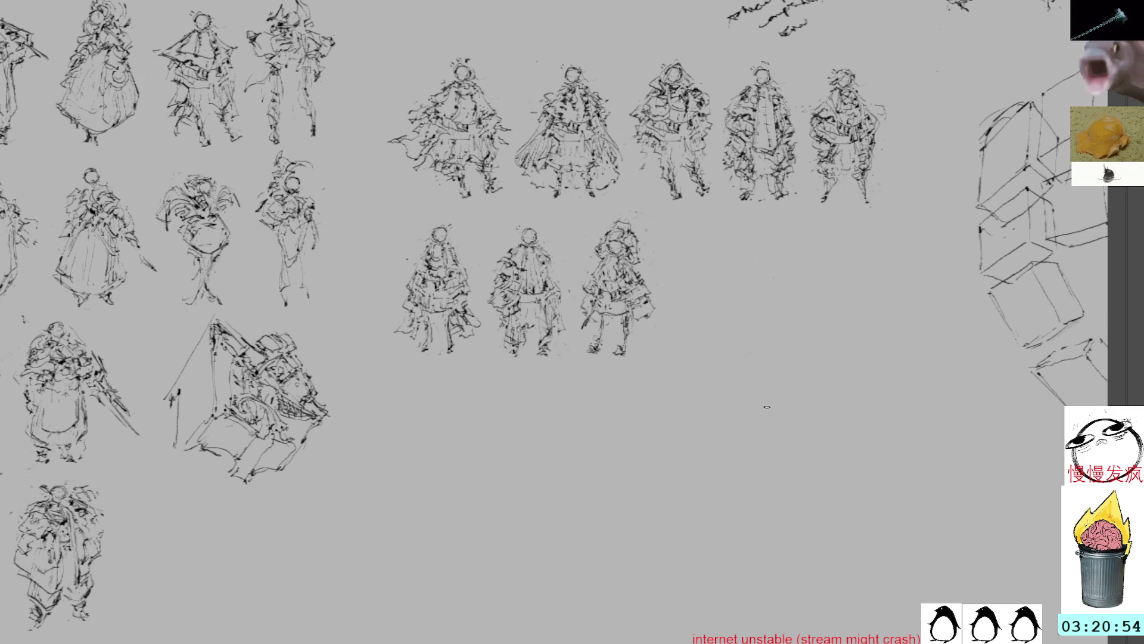
- Paste a copy of the middle lower-row figure into the empty space at right
key("ctrl+v")
mouse_move(559, 279)
left_mouse_down()
mouse_move(782, 334)
mouse_move(766, 310)
left_mouse_up()
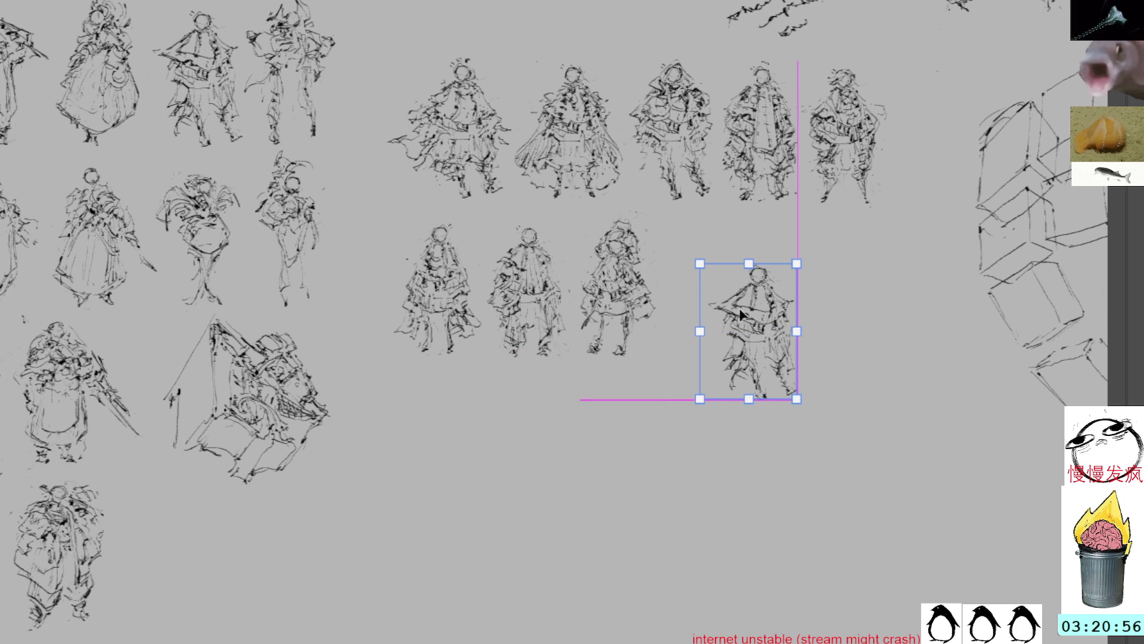
left_click(725, 230)
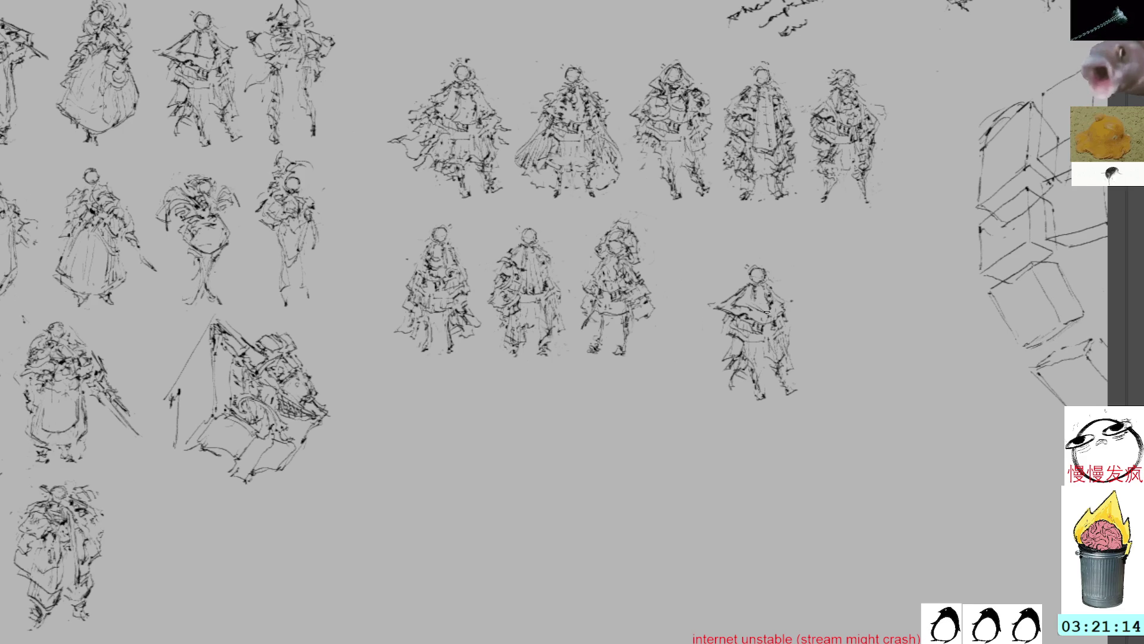
- Redraw the copy's arms, shoulder and belted waist, deleting unwanted marks
mouse_move(739, 295)
left_mouse_down()
mouse_move(703, 305)
mouse_move(730, 325)
mouse_move(750, 302)
left_mouse_up()
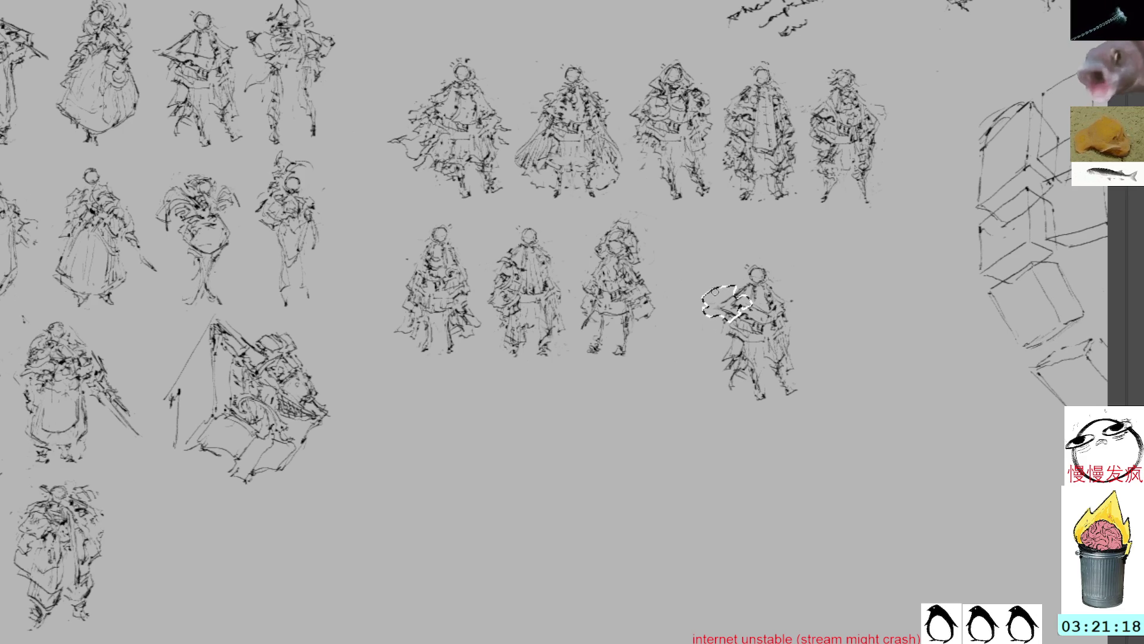
key("Delete")
left_click_drag(784, 312, 791, 338)
mouse_move(723, 305)
left_mouse_down()
mouse_move(733, 324)
mouse_move(717, 327)
mouse_move(733, 344)
mouse_move(742, 344)
mouse_move(739, 309)
mouse_move(794, 330)
left_mouse_up()
left_click_drag(786, 332, 788, 324)
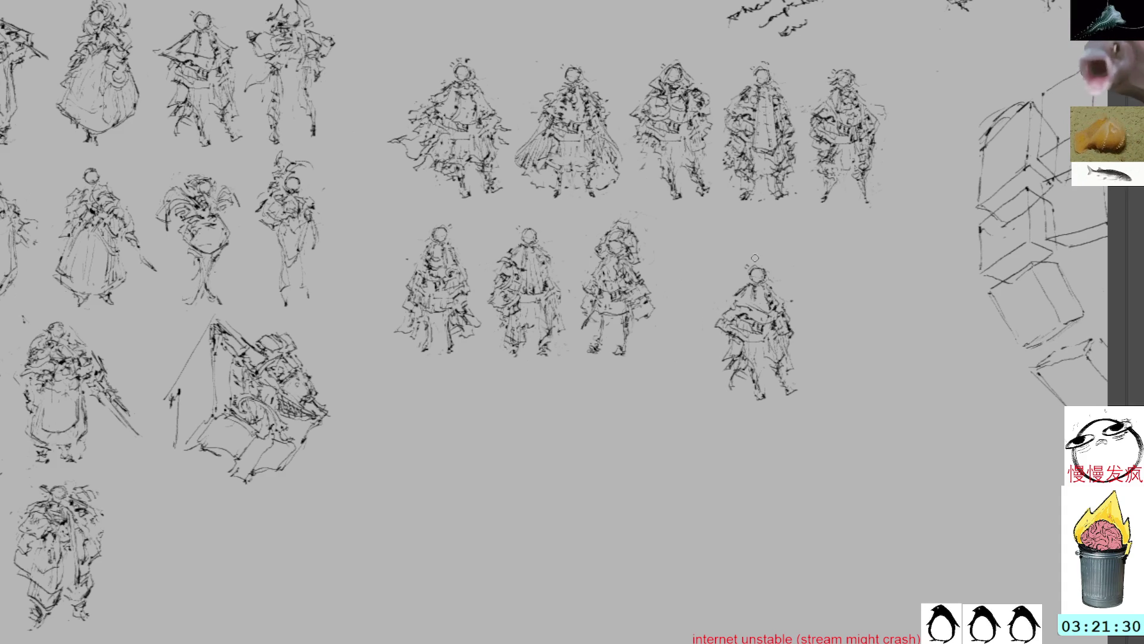
left_click_drag(754, 287, 755, 294)
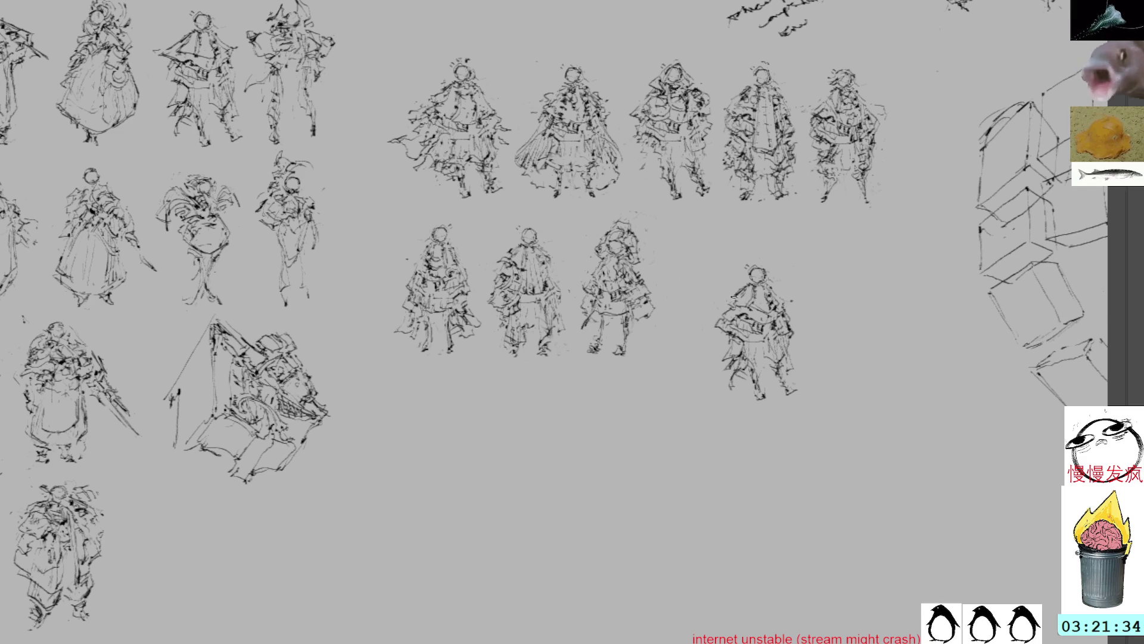
mouse_move(739, 284)
left_mouse_down()
mouse_move(715, 300)
mouse_move(752, 277)
left_mouse_up()
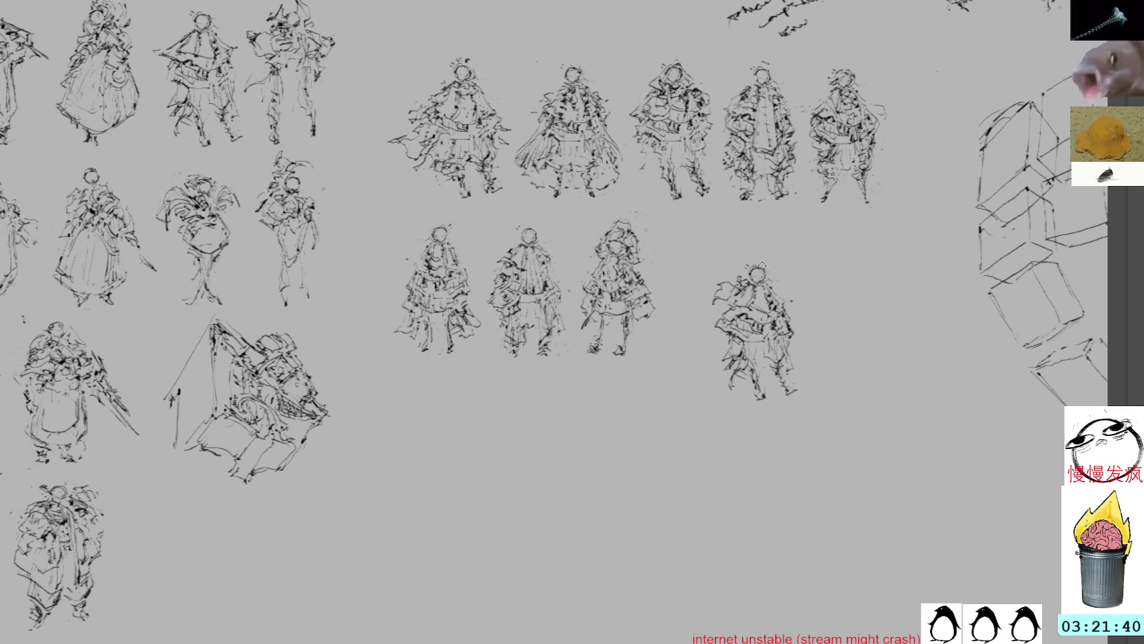
left_click_drag(733, 336, 772, 346)
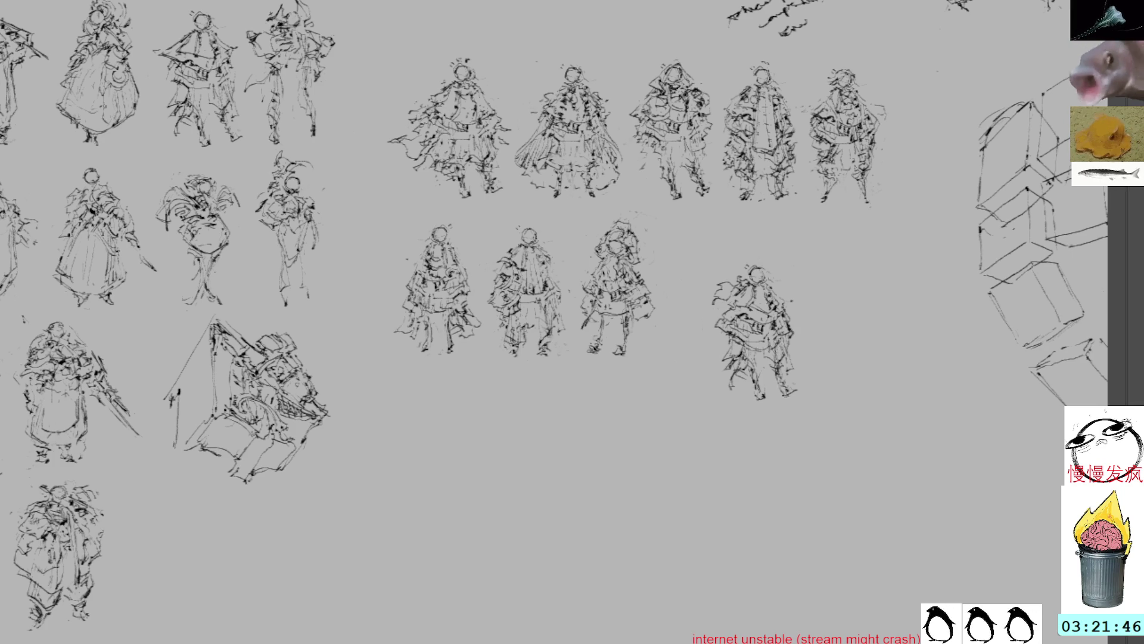
left_click_drag(777, 341, 796, 345)
key("ctrl+d")
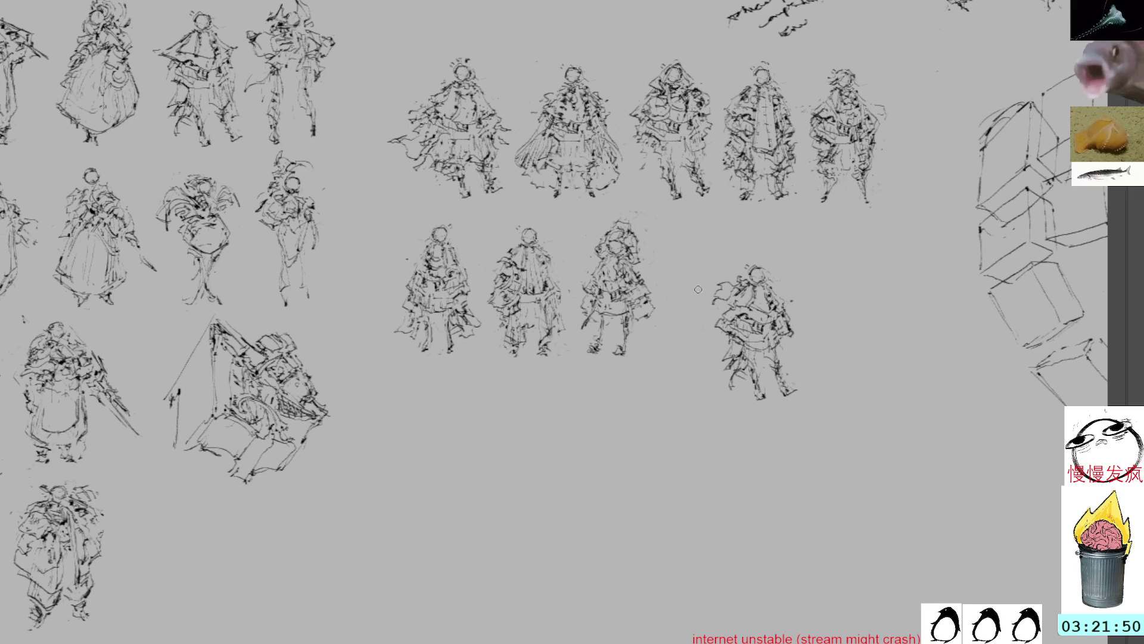
mouse_move(703, 305)
left_mouse_down()
mouse_move(687, 327)
mouse_move(702, 344)
mouse_move(699, 324)
mouse_move(727, 319)
mouse_move(802, 330)
left_mouse_up()
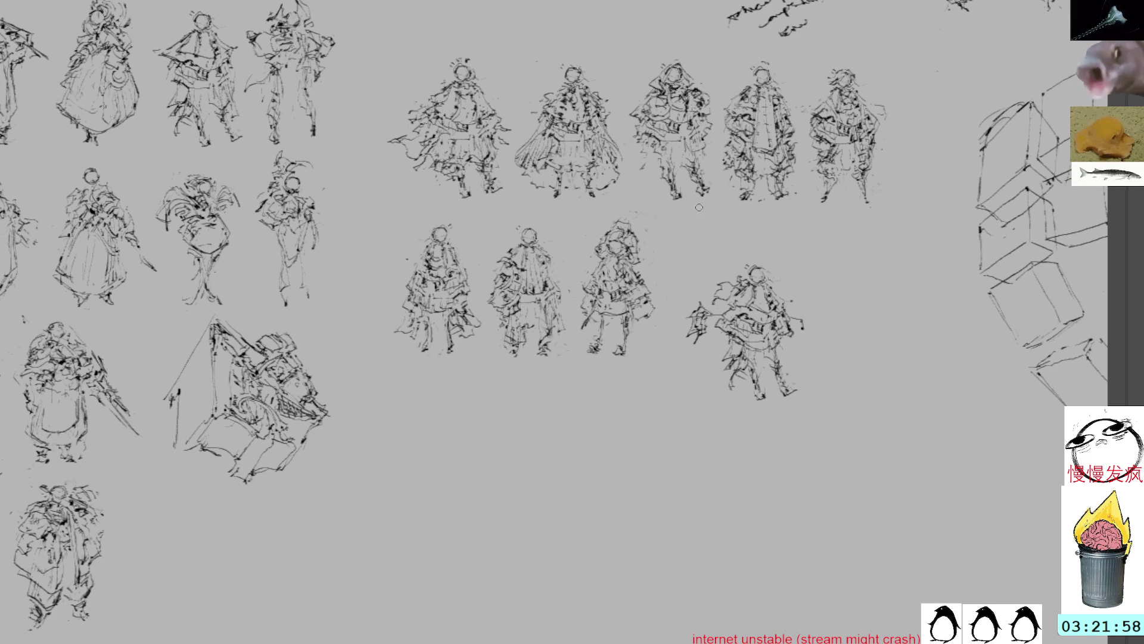
key("ctrl+z")
key("ctrl+z")
key("ctrl+z")
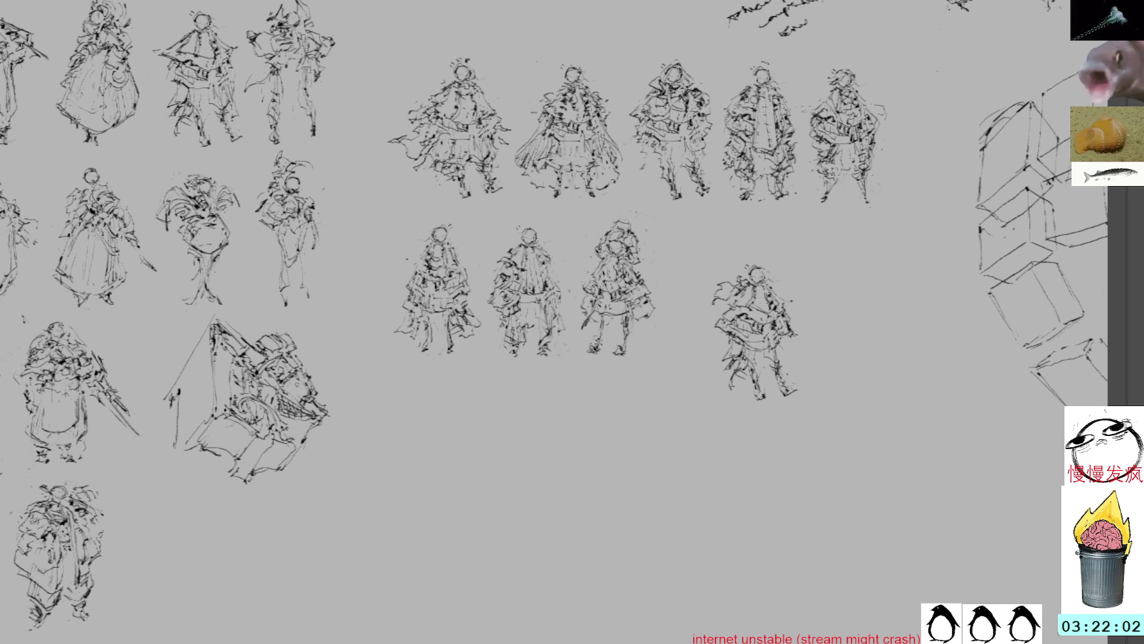
left_click_drag(790, 341, 803, 352)
left_click_drag(696, 268, 733, 301)
left_click_drag(798, 344, 810, 357)
left_click_drag(694, 269, 723, 291)
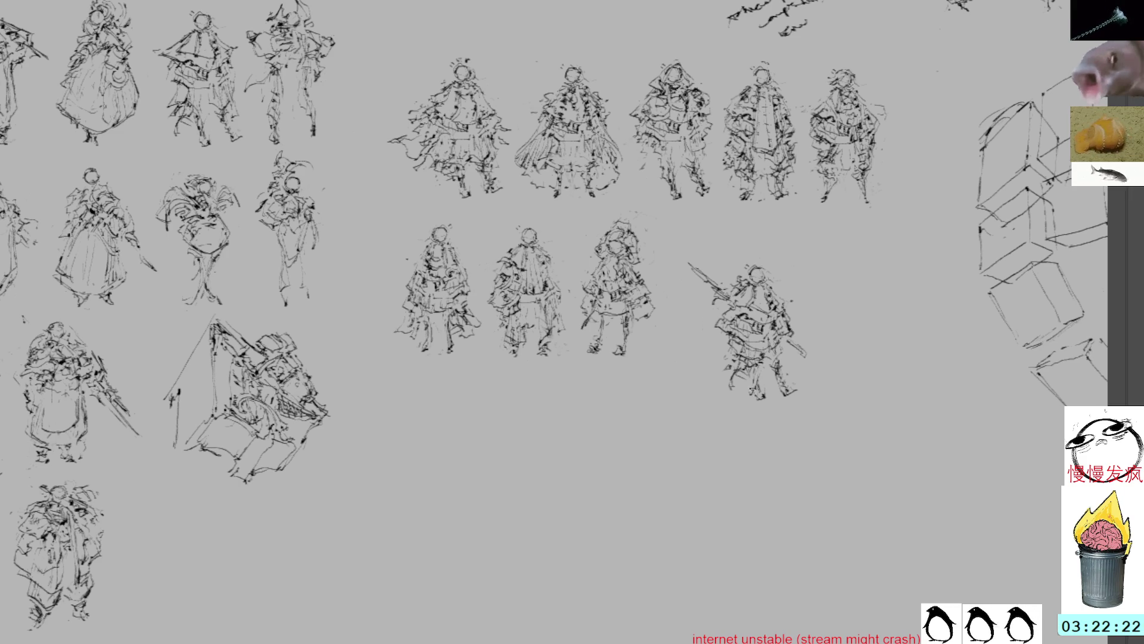
mouse_move(749, 368)
left_mouse_down()
mouse_move(749, 395)
mouse_move(716, 393)
left_mouse_up()
key("ctrl+z")
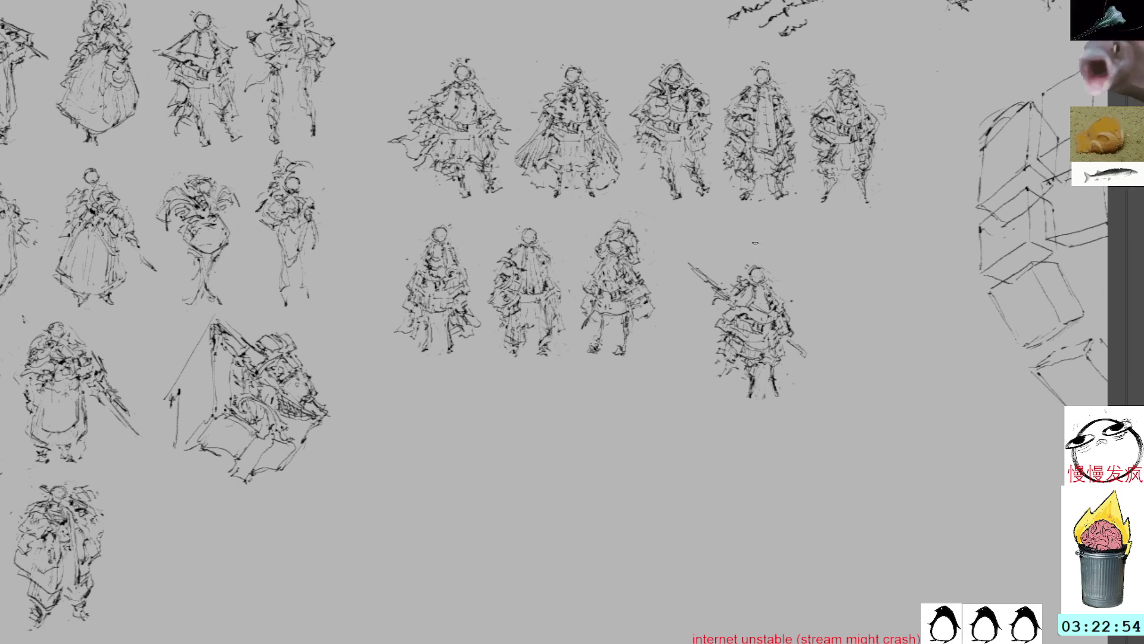
- Skew and rotate the spear figure, move it beside the third figure, and delete a stray leg mark
key("ctrl+t")
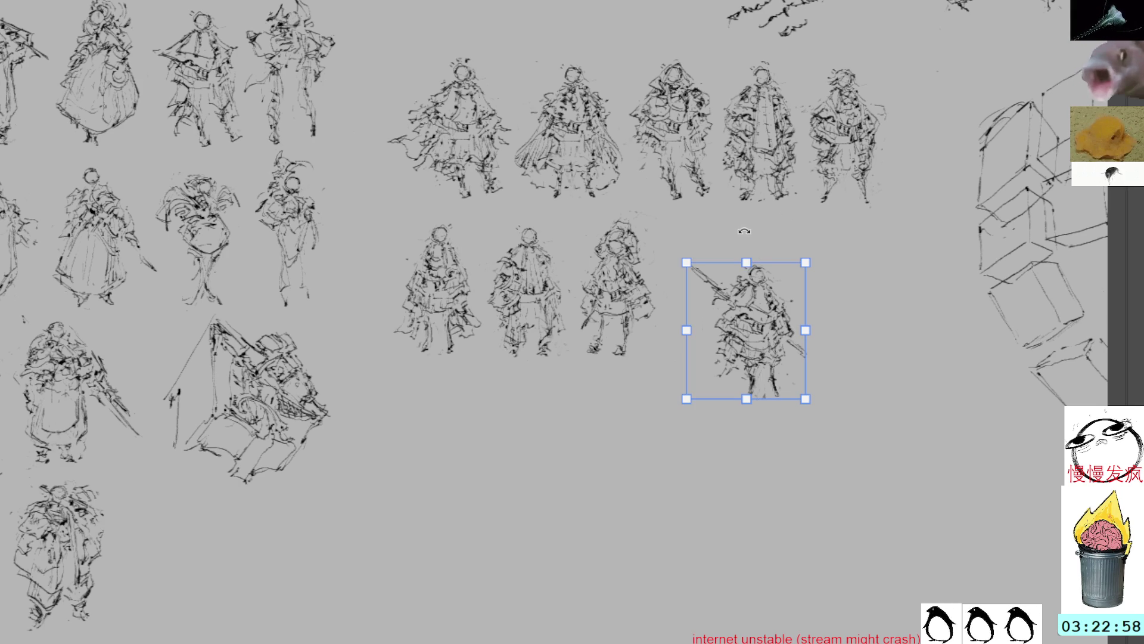
mouse_move(746, 262)
left_mouse_down()
mouse_move(765, 260)
mouse_move(697, 274)
mouse_move(697, 264)
left_mouse_up()
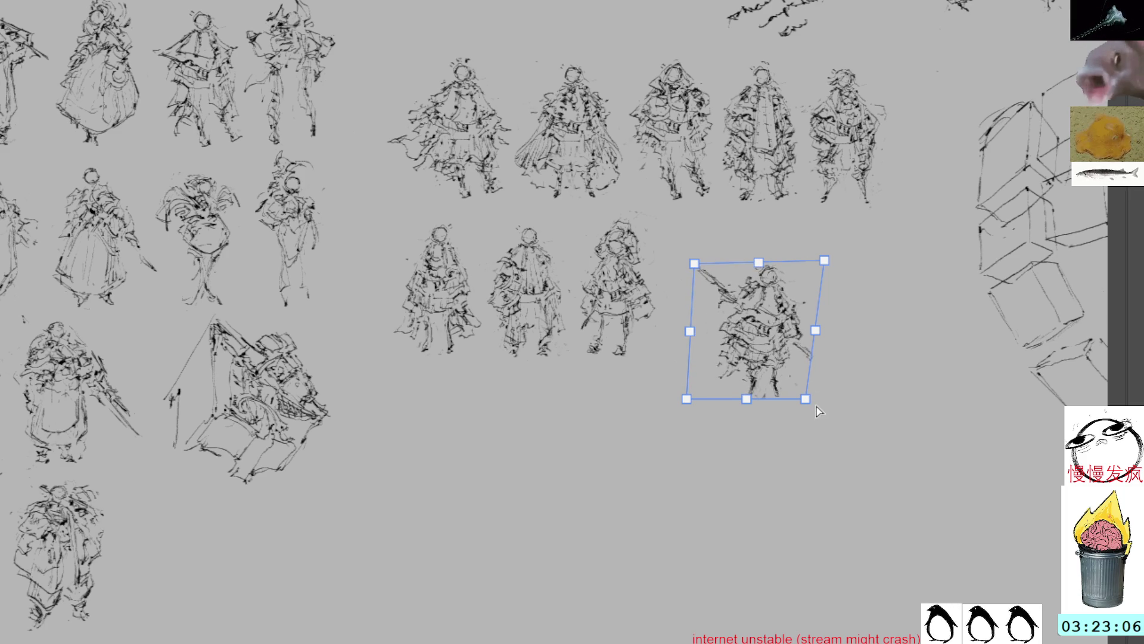
key("Return")
key("ctrl+t")
left_click_drag(870, 293, 889, 305)
left_click_drag(767, 299, 724, 267)
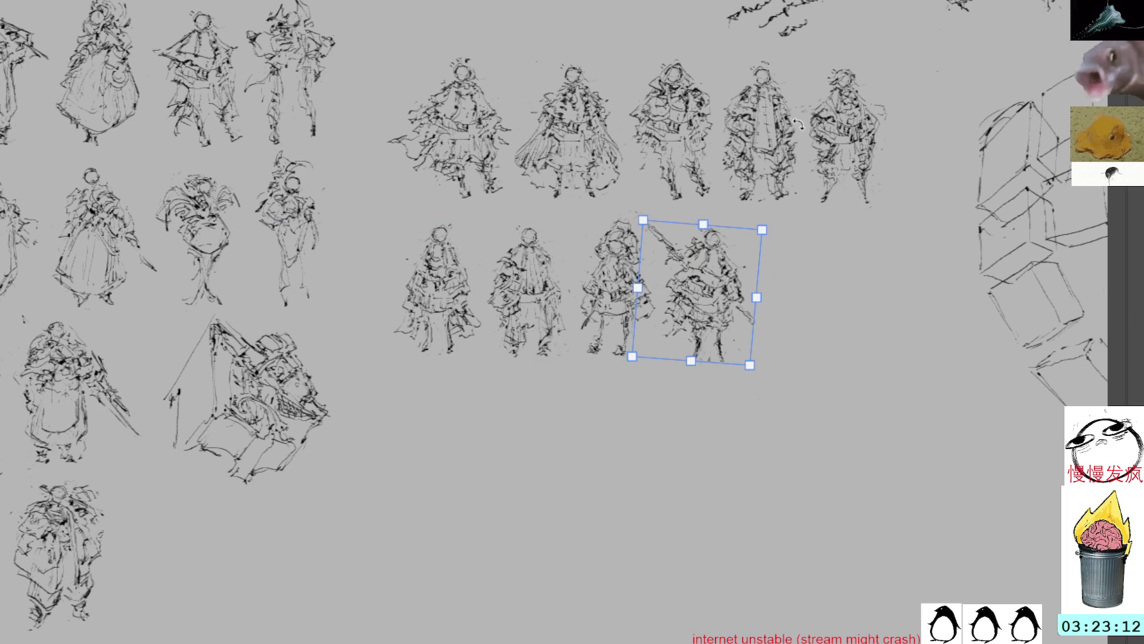
key("Return")
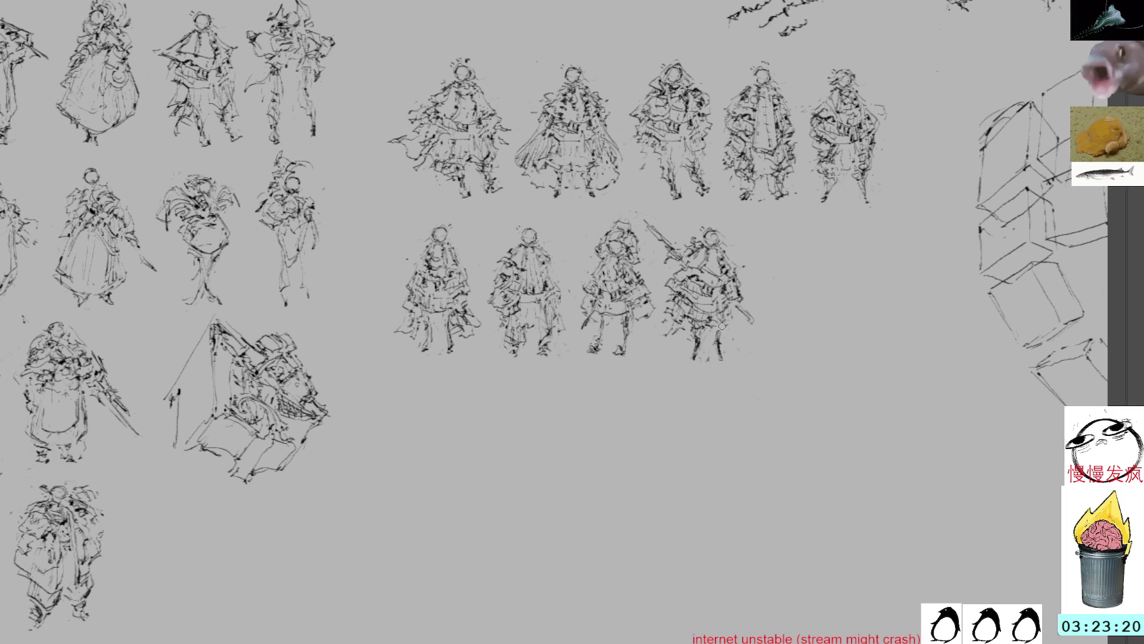
left_click_drag(725, 327, 721, 353)
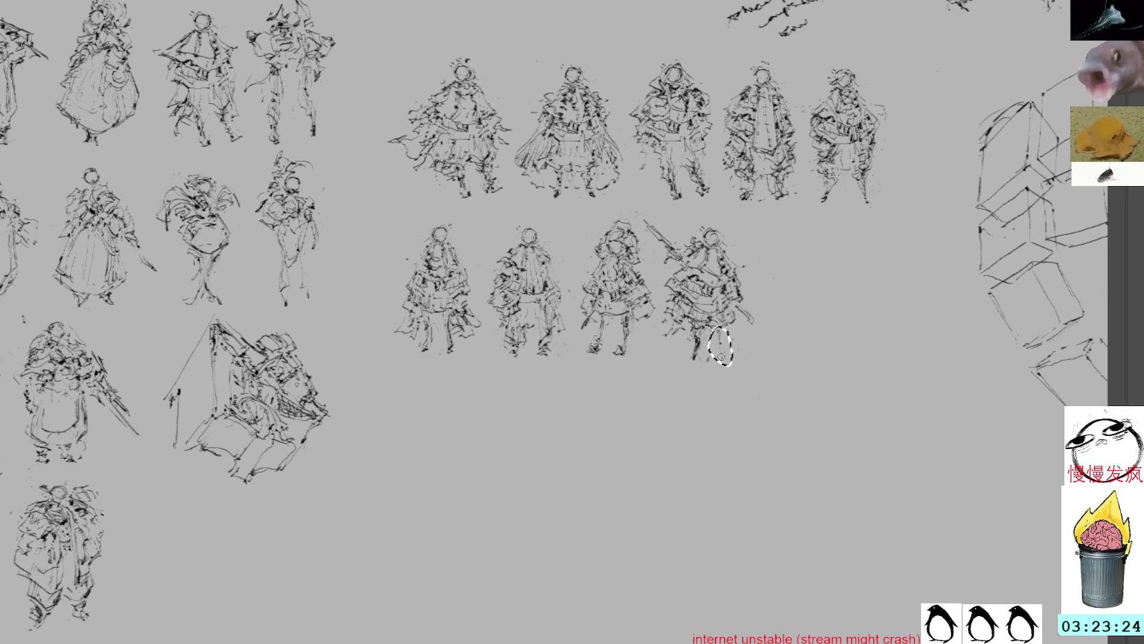
key("Delete")
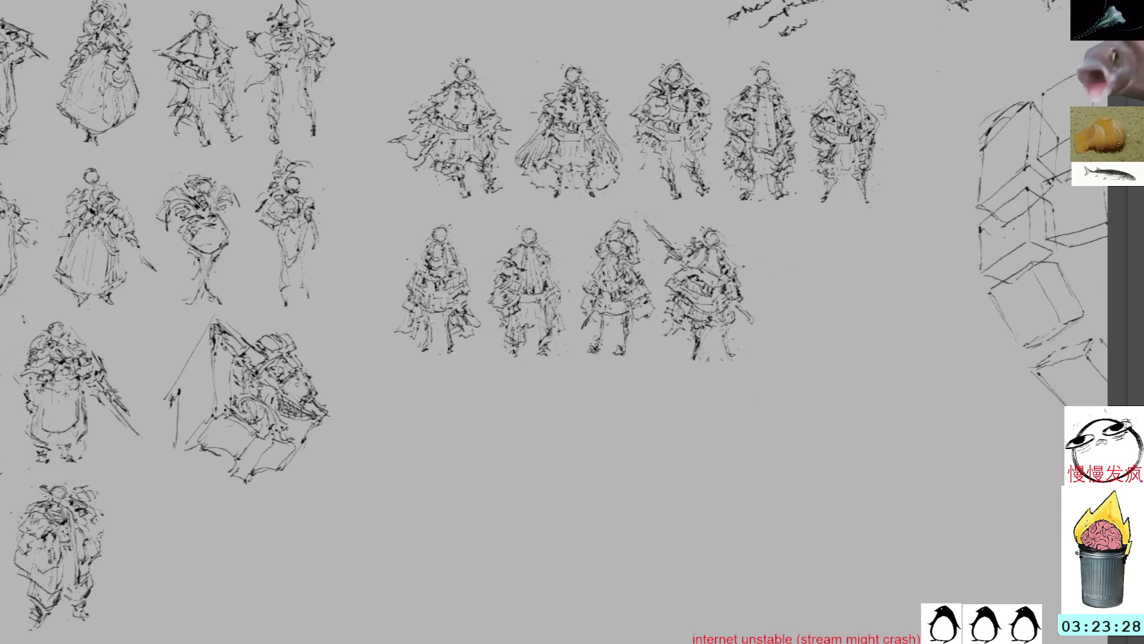
- Lasso and delete the stray marks near and below the spear figure's feet
left_click_drag(636, 220, 670, 230)
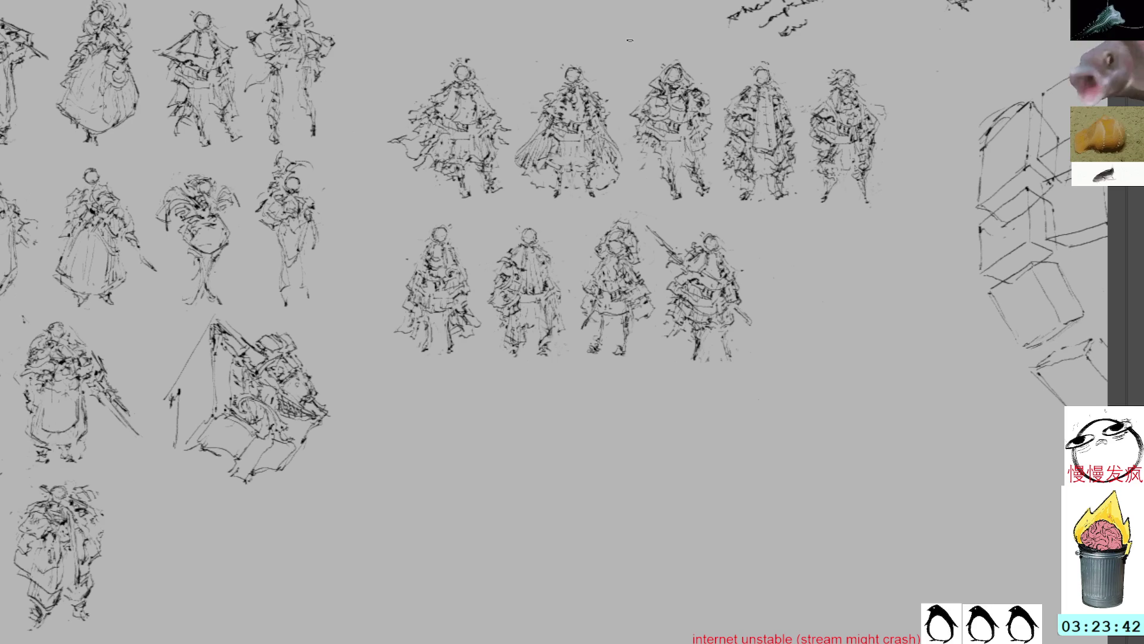
left_click_drag(728, 370, 690, 374)
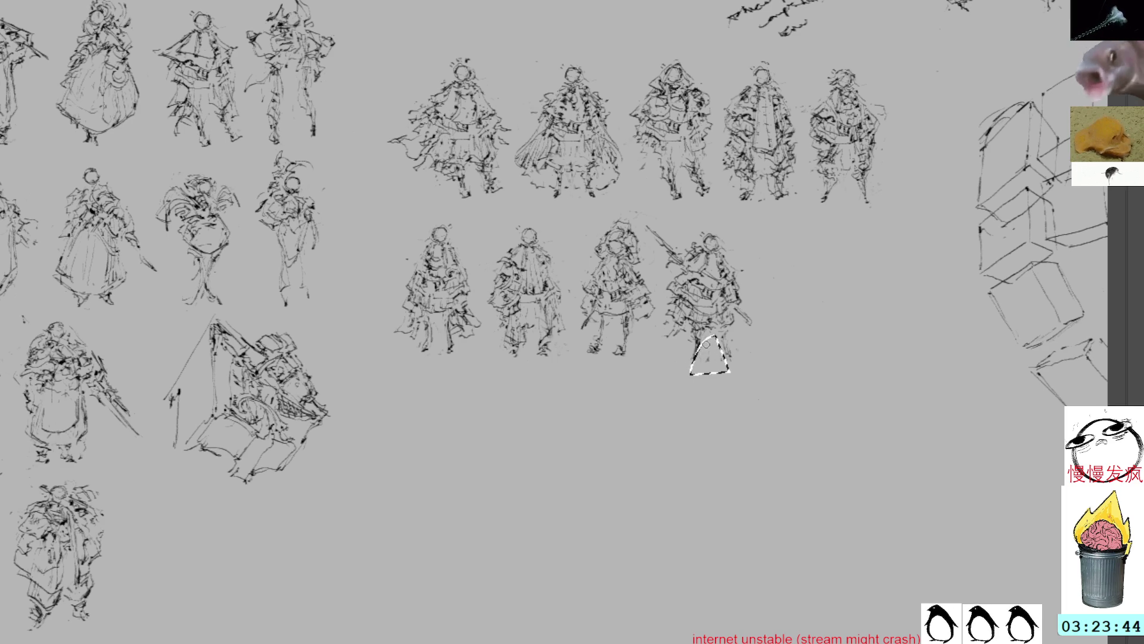
key("ctrl+d")
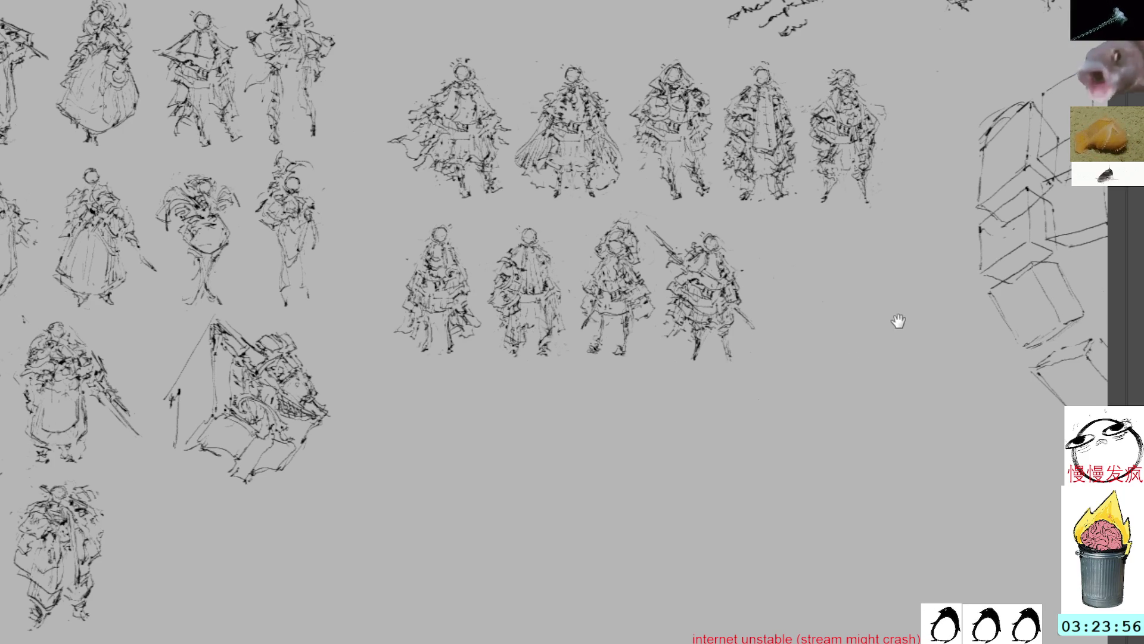
left_click_drag(897, 325, 874, 309)
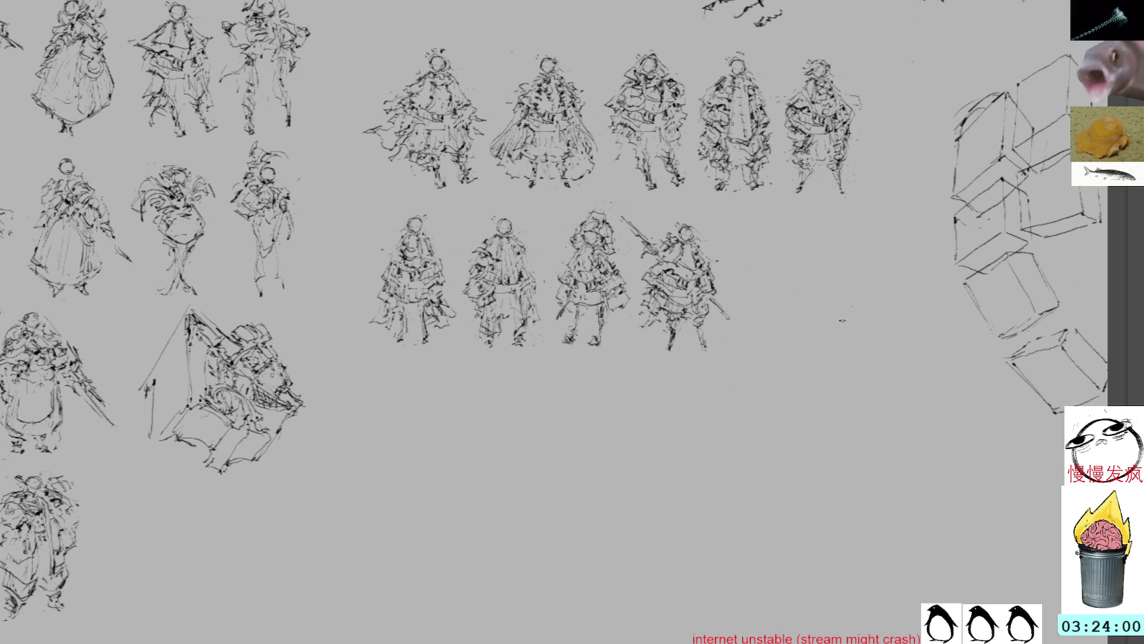
- Paste a copied figure and place it at the end of the second row
key("ctrl+v")
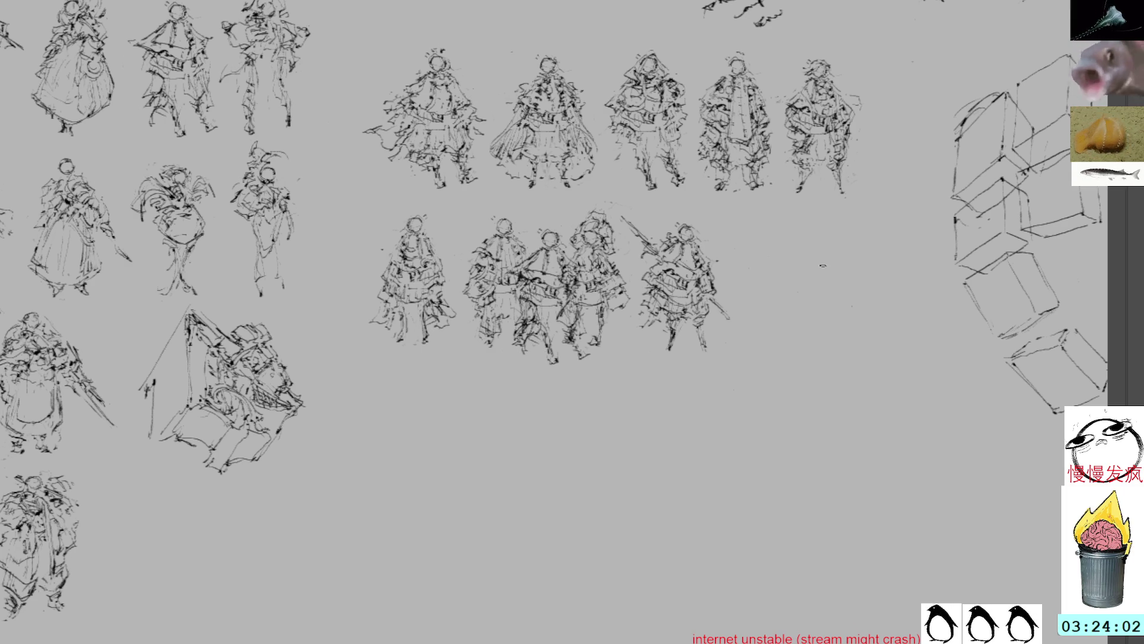
left_click_drag(558, 282, 823, 317)
key("ctrl+d")
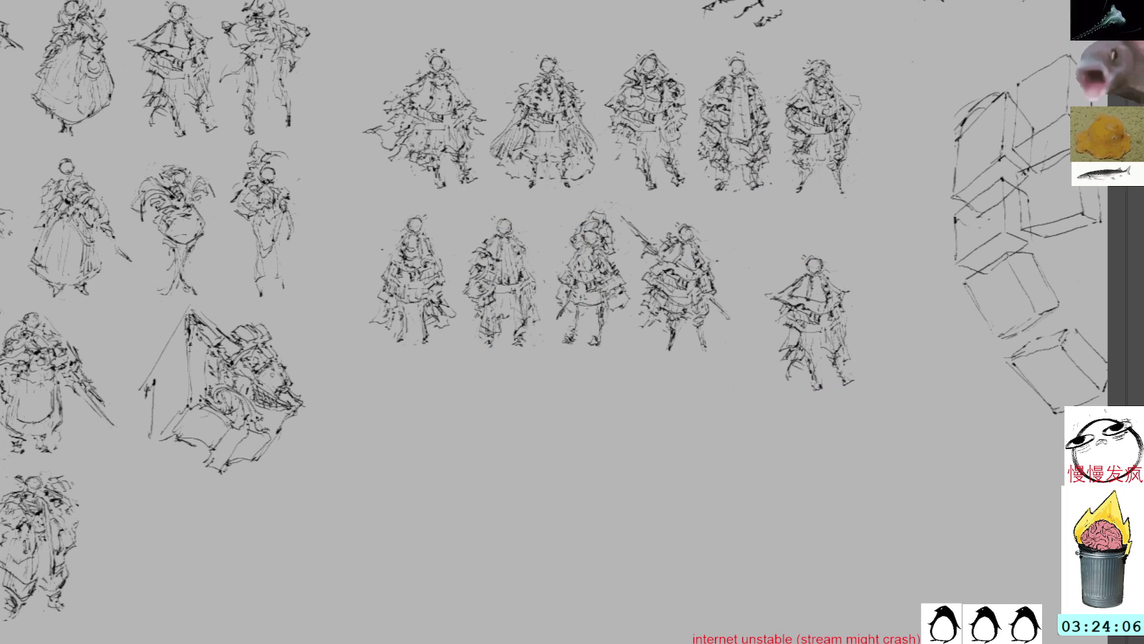
- Sketch sweeping curled strokes around the new figure's lower body, including a tail-like shape at lower left
left_click_drag(786, 316, 746, 363)
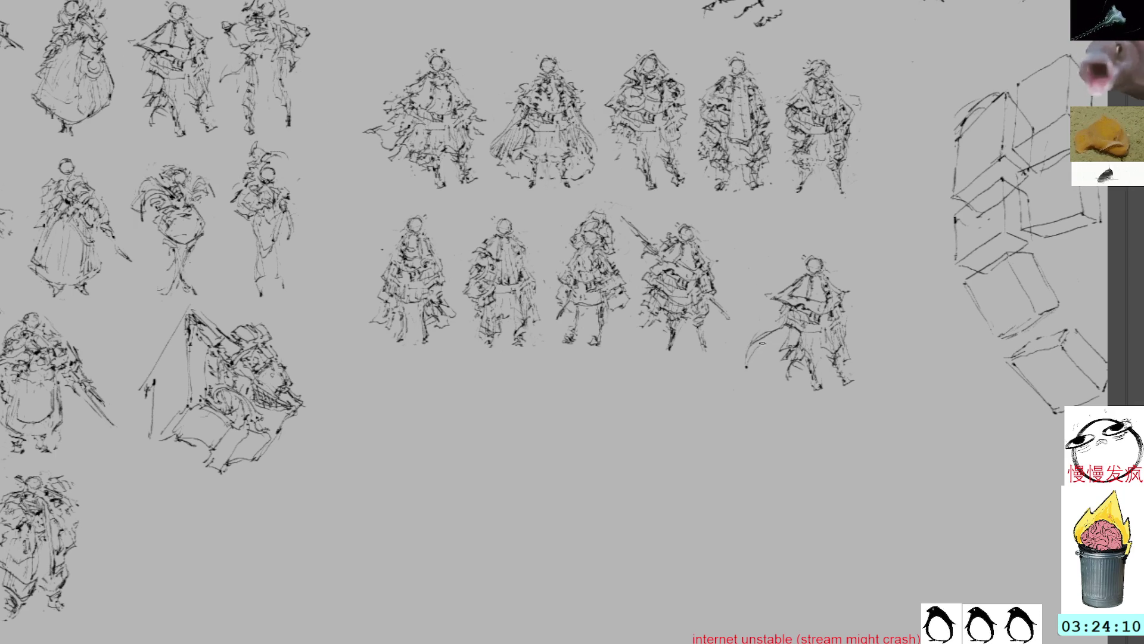
mouse_move(799, 315)
left_mouse_down()
mouse_move(775, 319)
mouse_move(745, 348)
mouse_move(754, 349)
left_mouse_up()
key("ctrl+z")
key("ctrl+z")
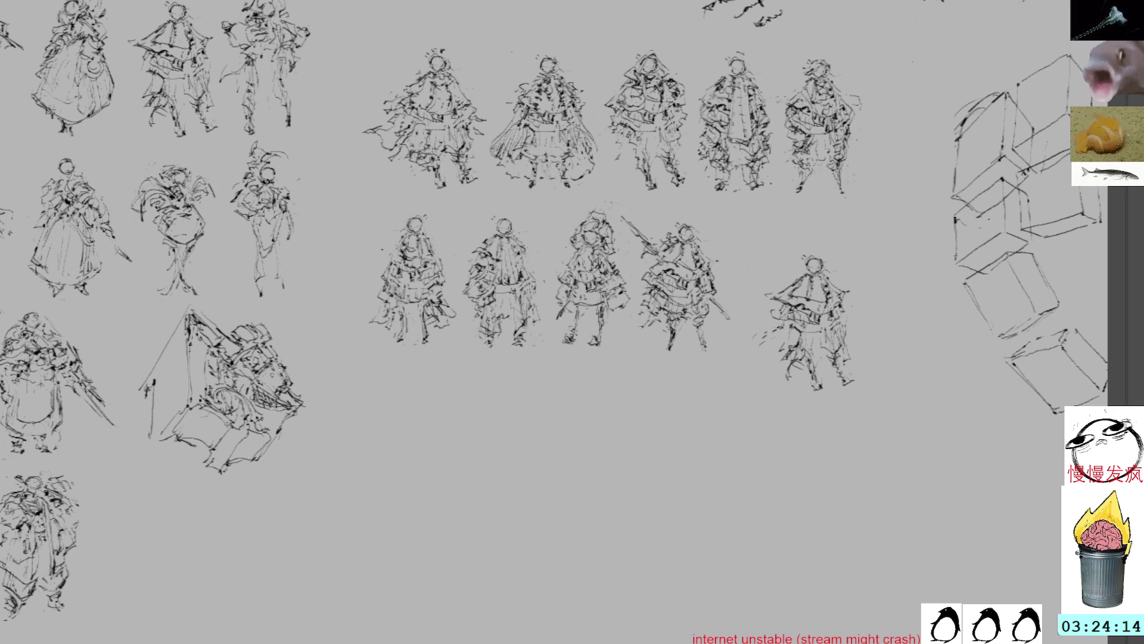
mouse_move(782, 316)
left_mouse_down()
mouse_move(759, 331)
mouse_move(773, 351)
mouse_move(758, 351)
mouse_move(747, 317)
mouse_move(769, 326)
left_mouse_up()
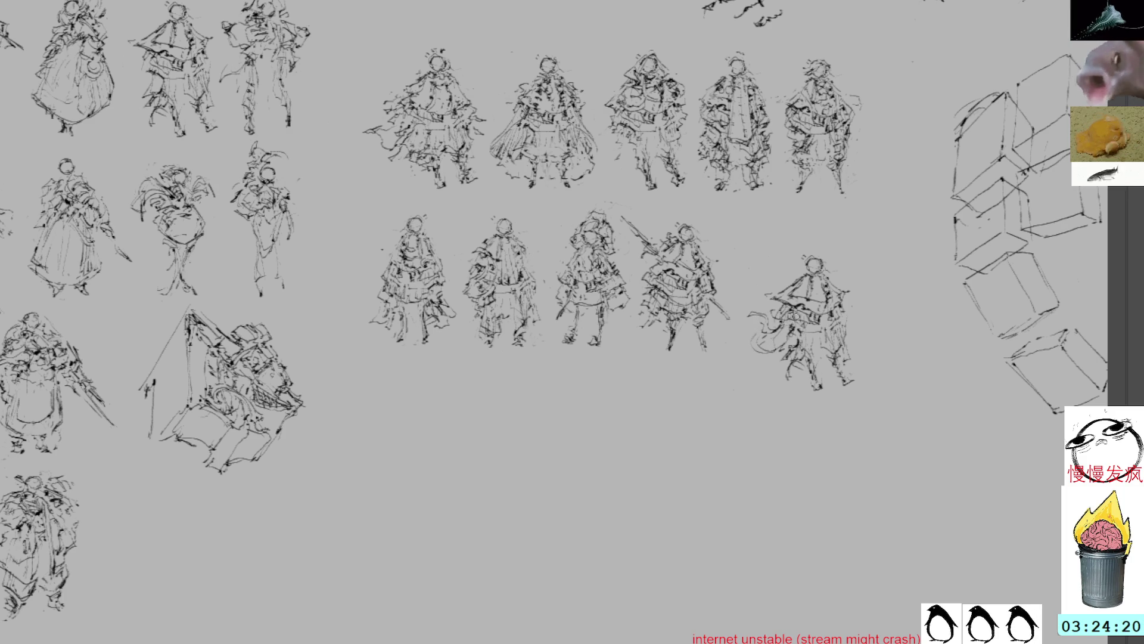
mouse_move(796, 351)
left_mouse_down()
mouse_move(757, 374)
mouse_move(793, 394)
left_mouse_up()
left_click_drag(788, 369, 809, 393)
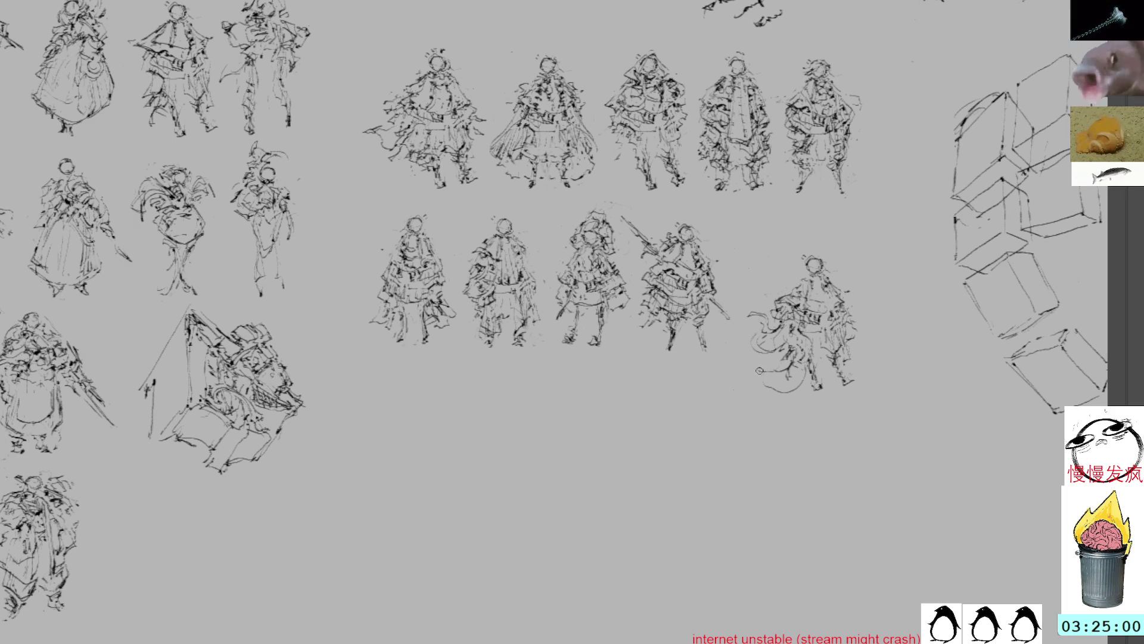
mouse_move(754, 366)
left_mouse_down()
mouse_move(785, 392)
mouse_move(801, 374)
left_mouse_up()
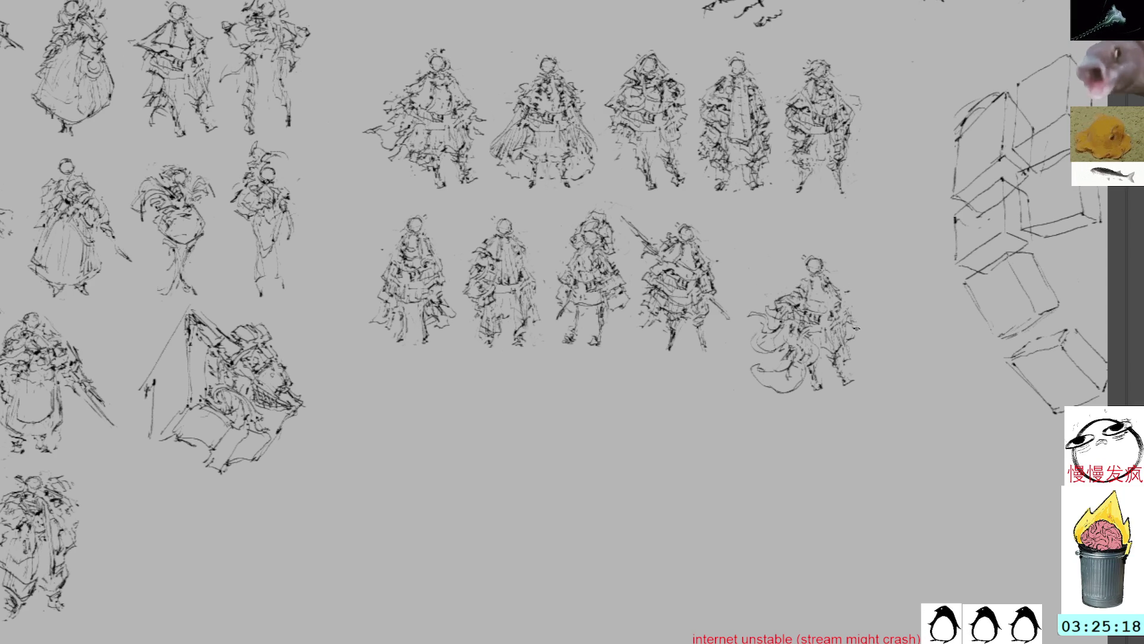
mouse_move(856, 358)
left_mouse_down()
mouse_move(883, 352)
mouse_move(858, 353)
mouse_move(862, 328)
left_mouse_up()
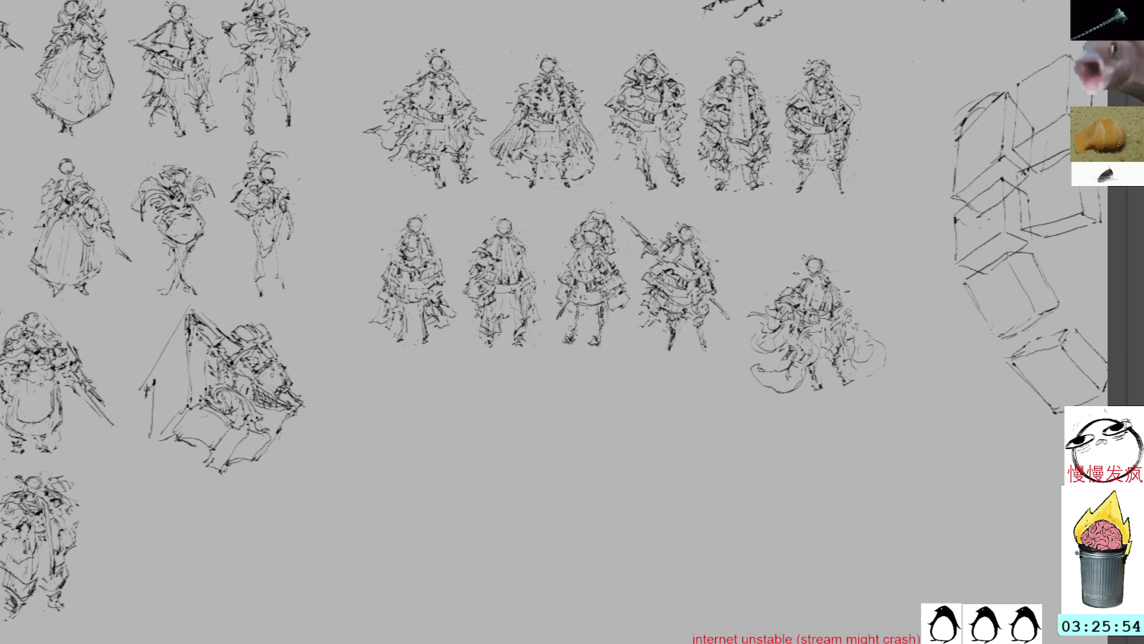
key("ctrl+t")
- Move the curly-skirted figure up and left into line with the second row, then touch up its swirl
left_click_drag(835, 316, 821, 276)
key("Return")
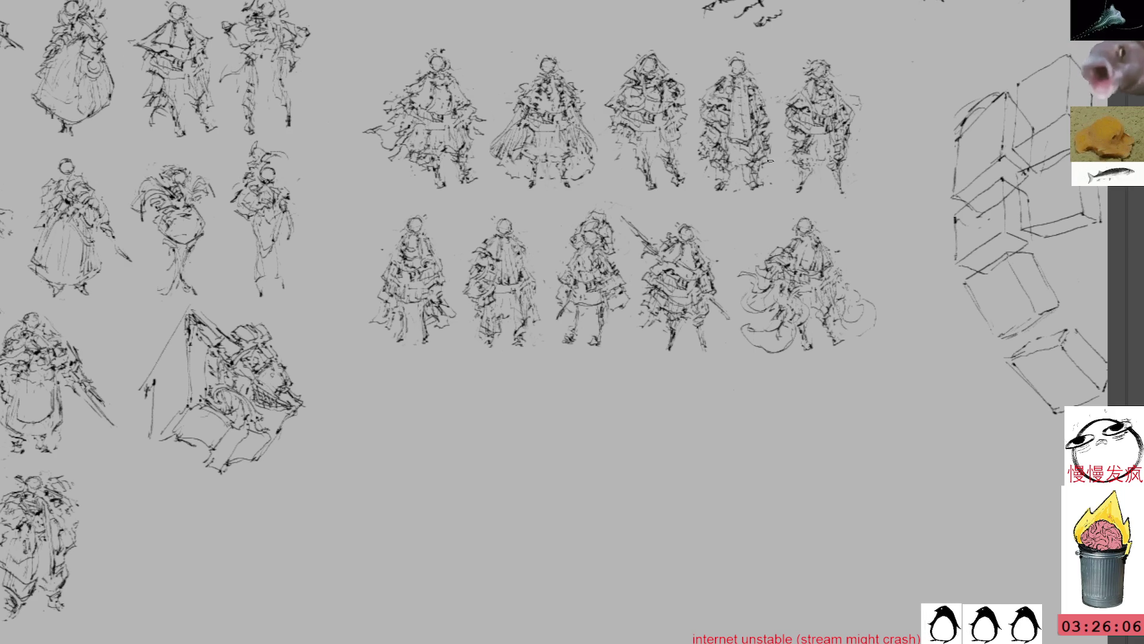
left_click_drag(849, 335, 857, 299)
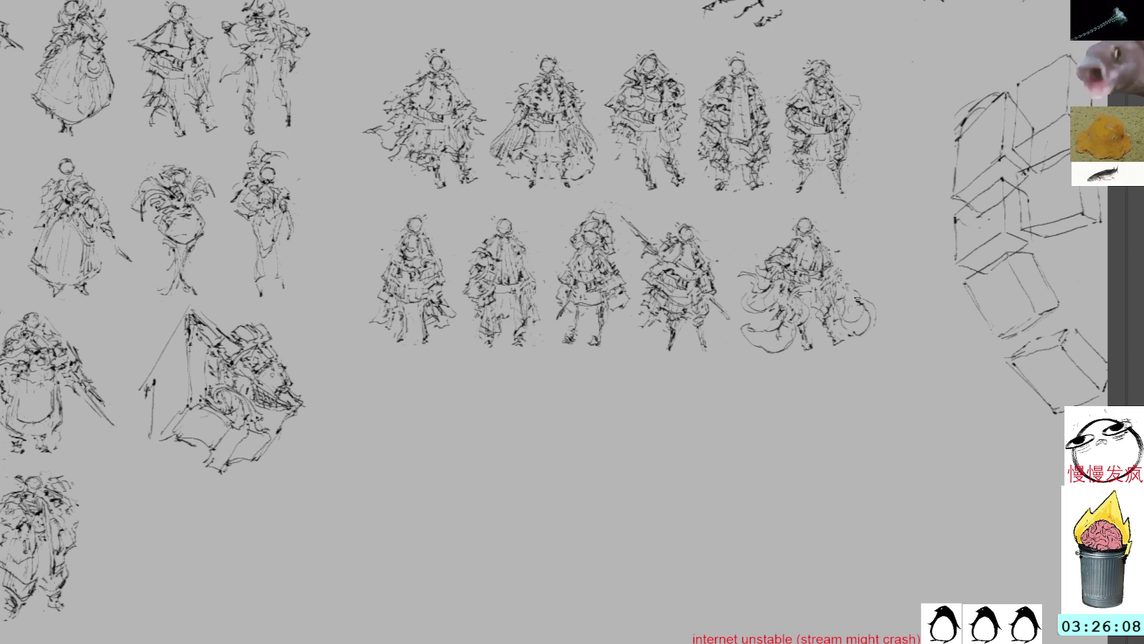
- Darken the lower cube's top edge and sketch a small drape study below the cubes
mouse_move(924, 245)
left_mouse_down()
mouse_move(871, 238)
mouse_move(862, 219)
left_mouse_up()
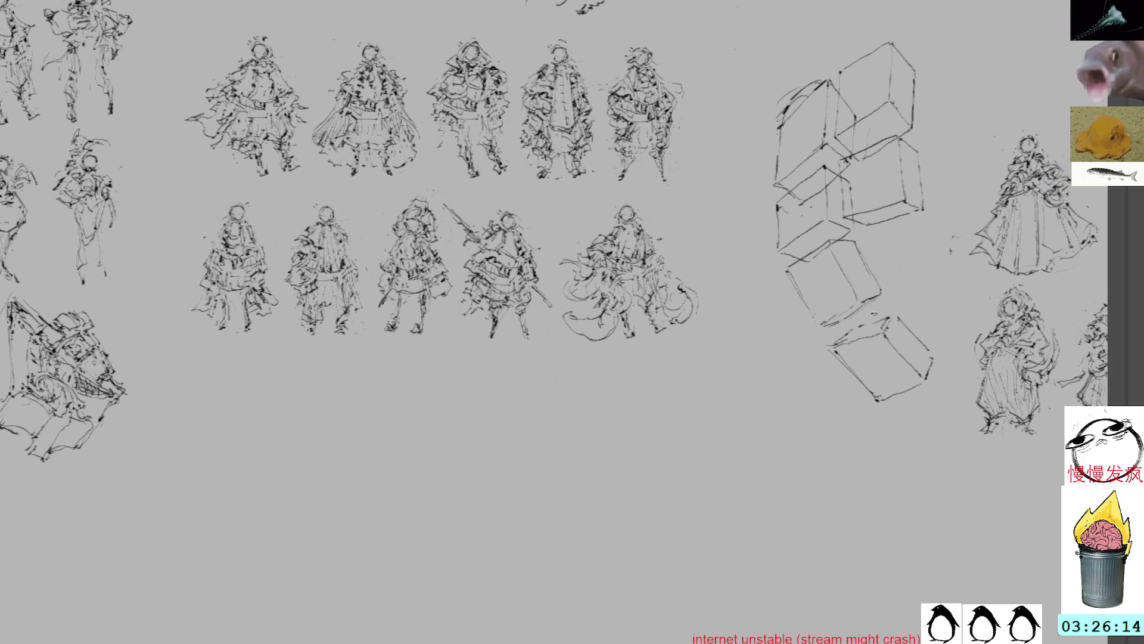
left_click_drag(869, 322, 888, 317)
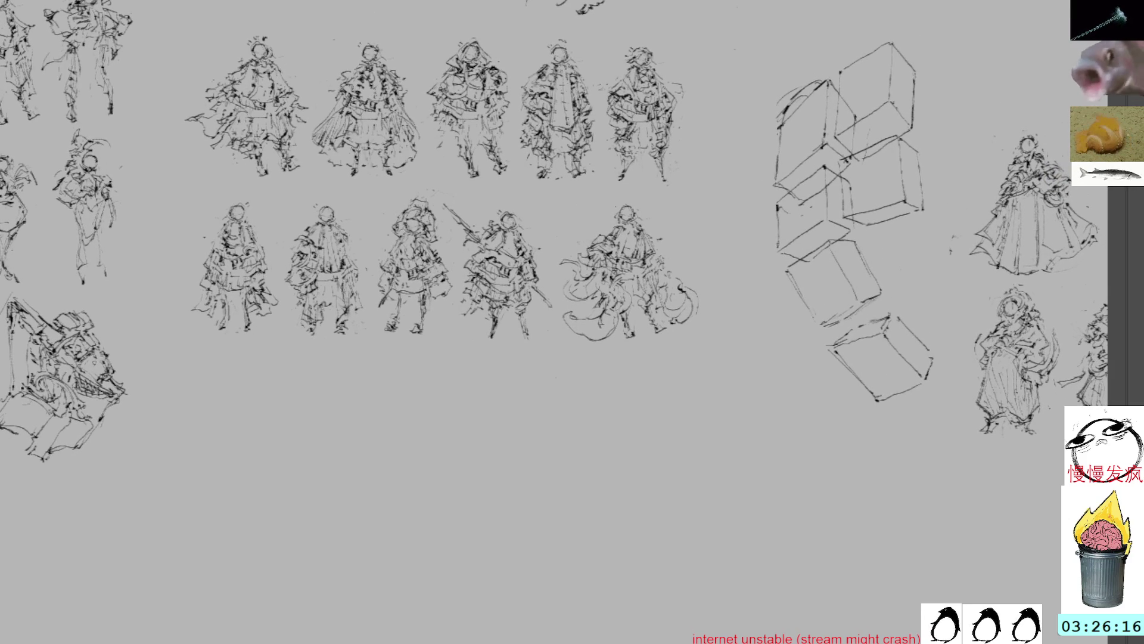
mouse_move(743, 342)
left_mouse_down()
mouse_move(724, 380)
mouse_move(755, 370)
mouse_move(728, 379)
mouse_move(756, 345)
mouse_move(792, 353)
left_mouse_up()
left_click_drag(727, 377, 785, 410)
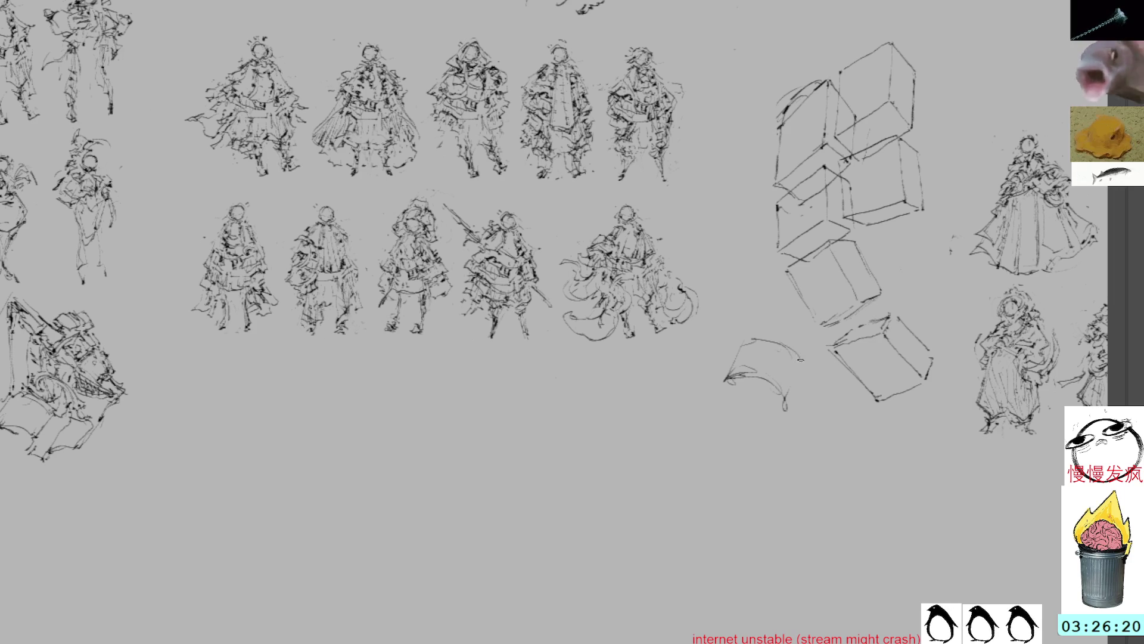
mouse_move(769, 341)
left_mouse_down()
mouse_move(803, 364)
mouse_move(789, 423)
left_mouse_up()
left_click_drag(802, 382, 795, 461)
left_click_drag(801, 404, 795, 469)
left_click_drag(729, 379, 724, 426)
mouse_move(745, 377)
left_mouse_down()
mouse_move(721, 401)
mouse_move(726, 389)
left_mouse_up()
mouse_move(736, 383)
left_mouse_down()
mouse_move(752, 387)
mouse_move(731, 384)
mouse_move(765, 337)
mouse_move(720, 392)
left_mouse_up()
mouse_move(788, 382)
left_mouse_down()
mouse_move(782, 413)
mouse_move(789, 389)
left_mouse_up()
left_click_drag(792, 378, 781, 421)
mouse_move(733, 353)
left_mouse_down()
mouse_move(711, 395)
mouse_move(739, 404)
mouse_move(745, 391)
mouse_move(774, 421)
mouse_move(728, 402)
mouse_move(777, 423)
mouse_move(756, 397)
mouse_move(758, 415)
left_mouse_up()
- Lasso and erase the drape sketch, deselect, and undo the stray cube stroke
key("l")
mouse_move(751, 310)
left_mouse_down()
mouse_move(713, 350)
mouse_move(789, 490)
mouse_move(750, 309)
left_mouse_up()
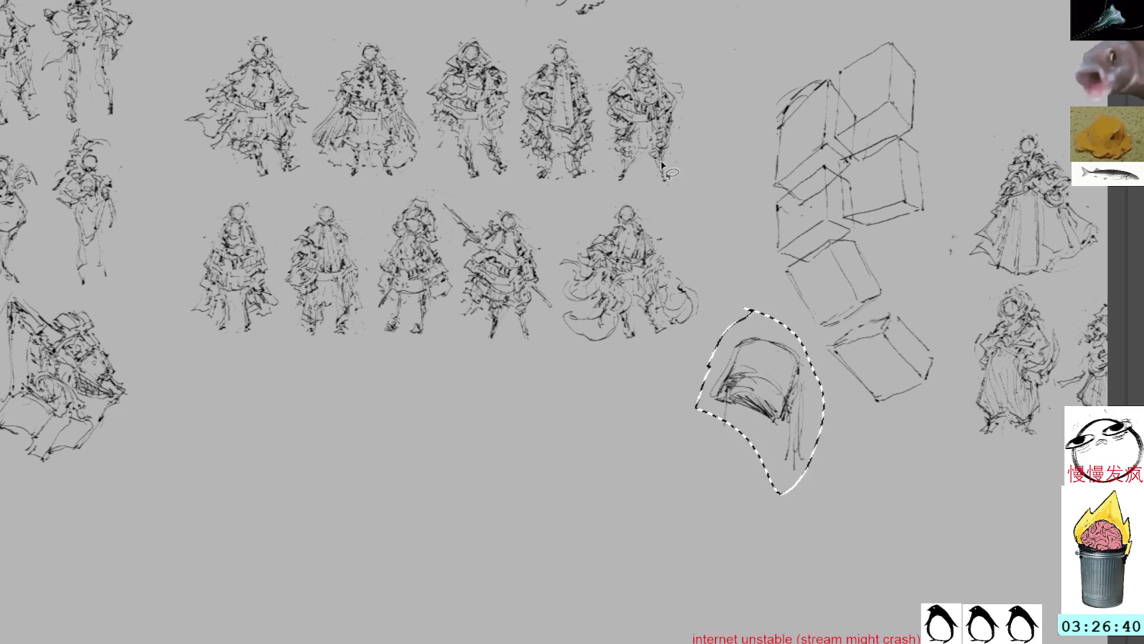
key("Delete")
key("ctrl+shift+a")
key("ctrl+z")
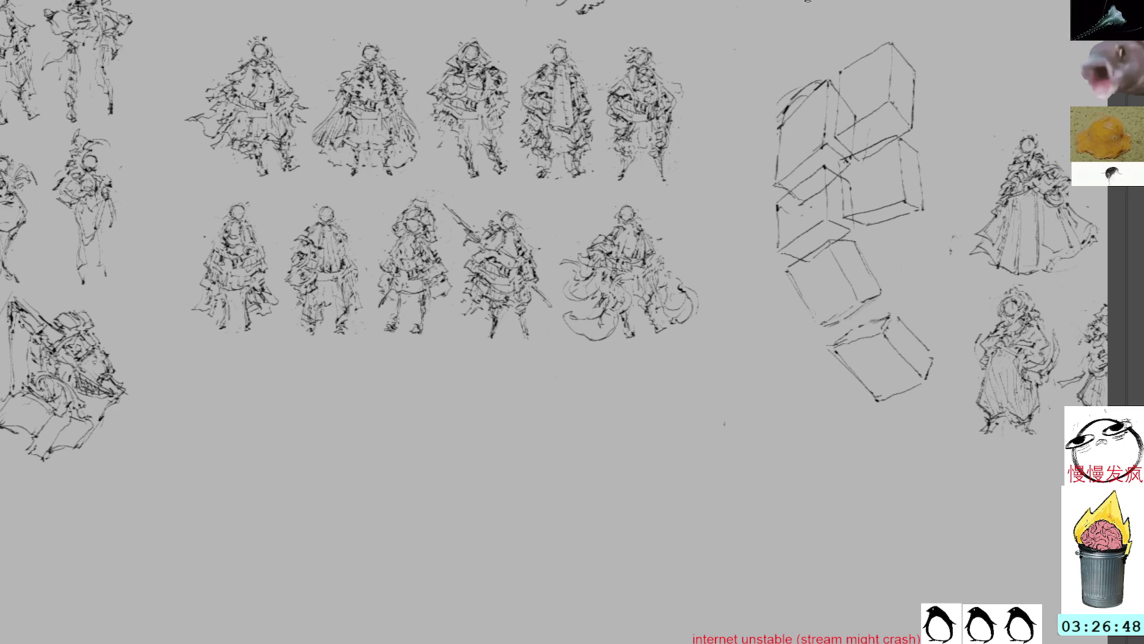
- Select the two new variant rows and move them higher up the sheet
mouse_move(817, 248)
left_mouse_down()
mouse_move(886, 288)
mouse_move(909, 330)
mouse_move(916, 215)
mouse_move(912, 298)
mouse_move(840, 285)
left_mouse_up()
mouse_move(907, 184)
left_mouse_down()
mouse_move(953, 255)
mouse_move(953, 282)
left_mouse_up()
mouse_move(881, 129)
left_mouse_down()
mouse_move(802, 96)
mouse_move(404, 197)
mouse_move(528, 595)
mouse_move(959, 351)
mouse_move(918, 192)
left_mouse_up()
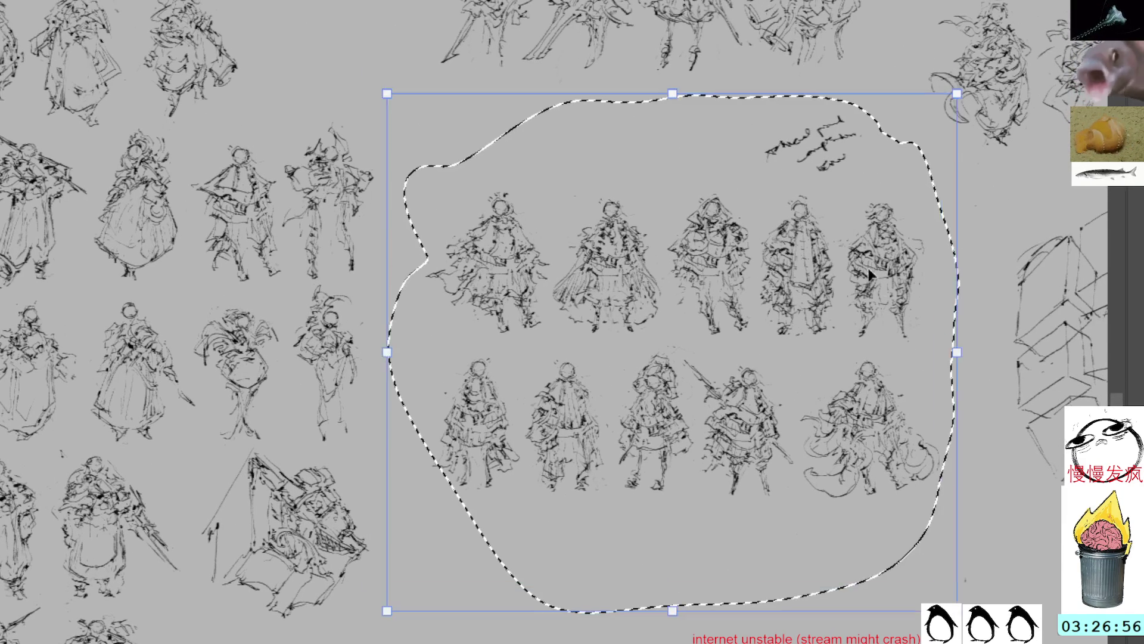
key("ctrl+t")
left_click_drag(875, 285, 862, 221)
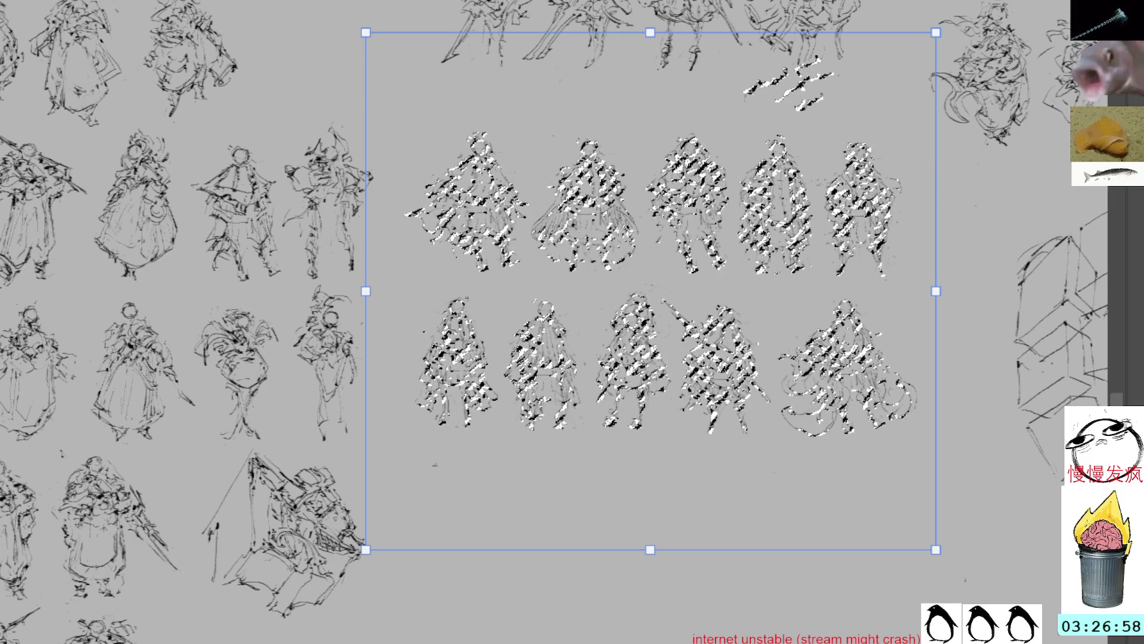
key("Escape")
mouse_move(837, 82)
left_mouse_down()
mouse_move(767, 112)
mouse_move(881, 114)
left_mouse_up()
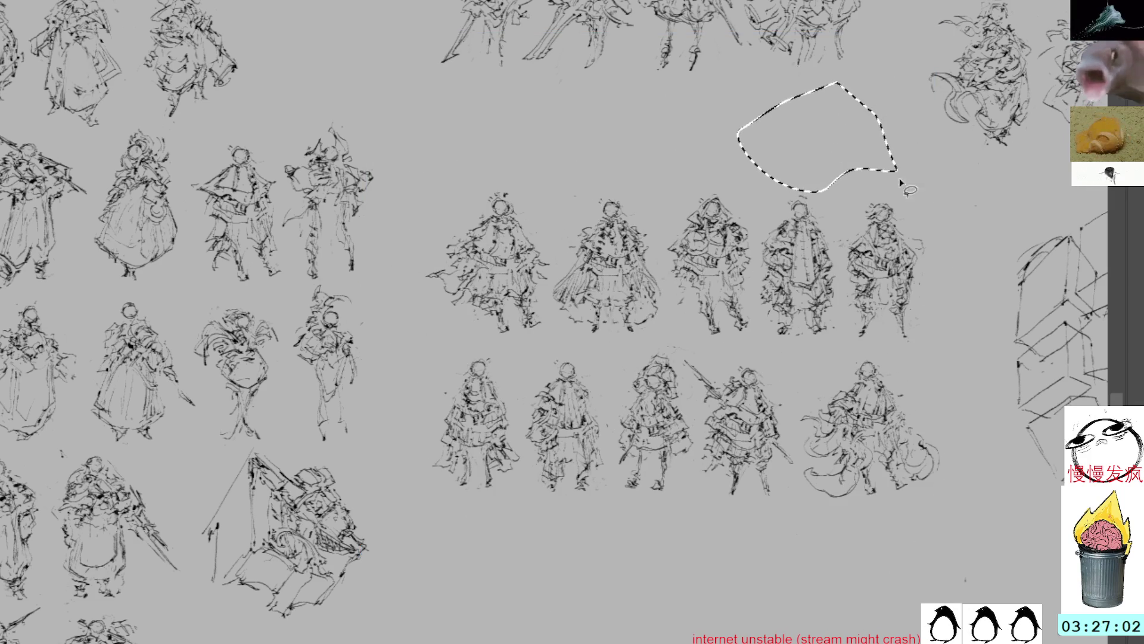
mouse_move(939, 209)
left_mouse_down()
mouse_move(943, 222)
mouse_move(582, 122)
mouse_move(424, 511)
mouse_move(981, 277)
mouse_move(944, 223)
left_mouse_up()
key("ctrl+t")
left_click_drag(834, 265, 830, 175)
key("Return")
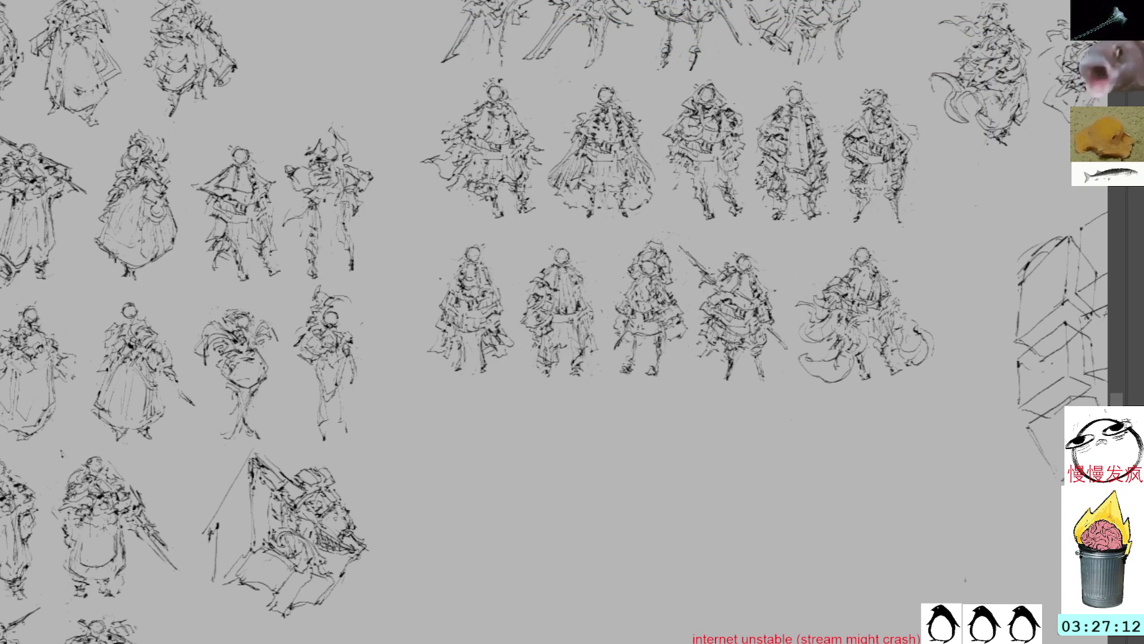
- Select an earlier figure sketch and paste a copy of it near the new rows
mouse_move(830, 197)
left_mouse_down()
mouse_move(924, 225)
mouse_move(871, 215)
mouse_move(891, 287)
mouse_move(886, 320)
mouse_move(877, 307)
left_mouse_up()
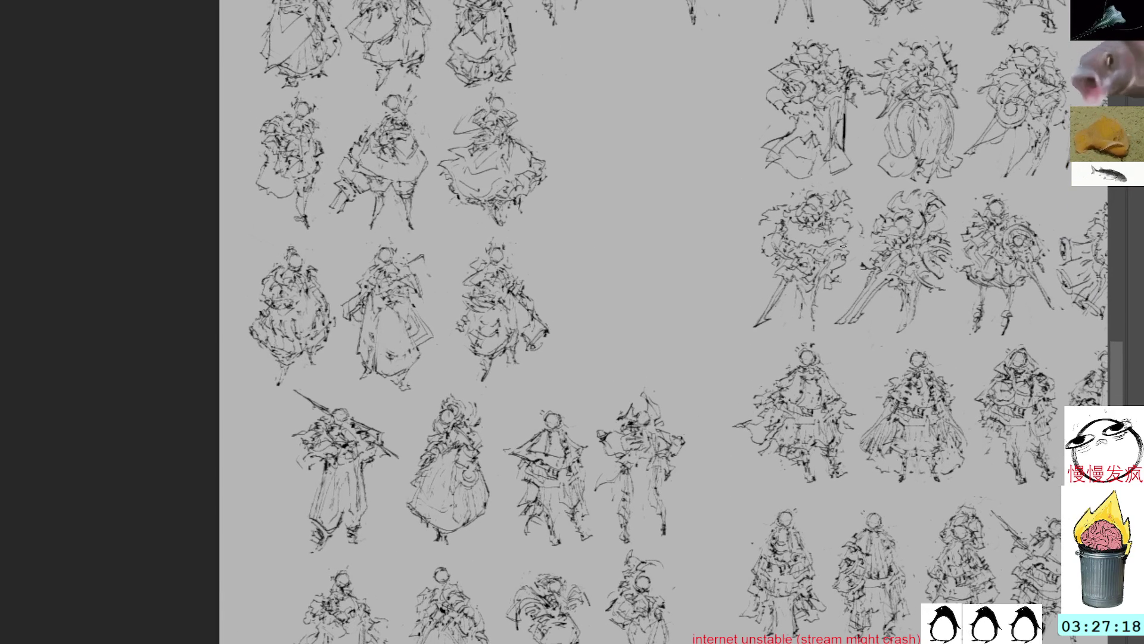
mouse_move(855, 288)
left_mouse_down()
mouse_move(830, 217)
mouse_move(843, 184)
mouse_move(813, 88)
mouse_move(797, 86)
left_mouse_up()
mouse_move(441, 40)
left_mouse_down()
mouse_move(406, 145)
mouse_move(430, 209)
mouse_move(484, 216)
mouse_move(469, 36)
left_mouse_up()
left_click(599, 310)
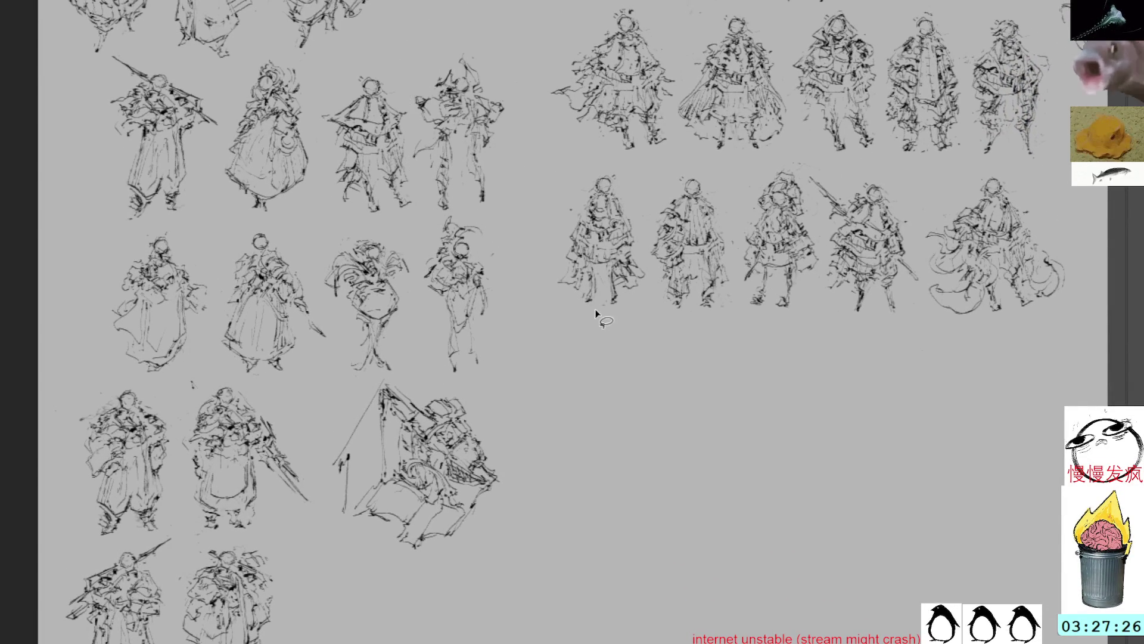
left_click_drag(973, 47, 870, 5)
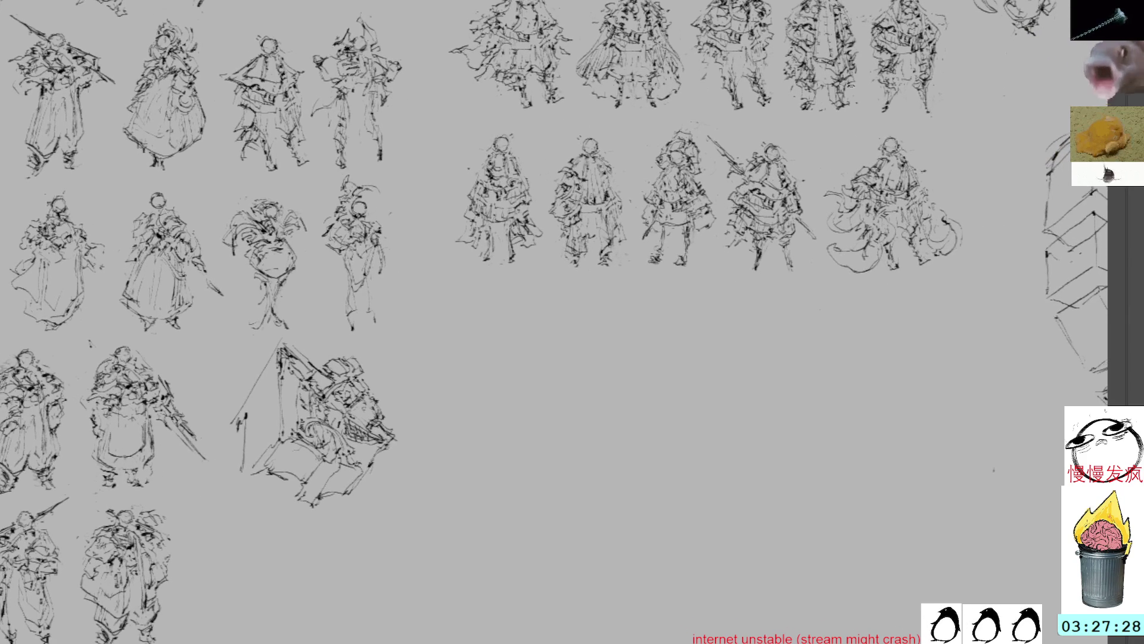
key("ctrl+v")
key("ctrl+t")
- Place the pasted sketch below the second row, add hair strokes, and redraw its left arm
left_click_drag(597, 341, 646, 364)
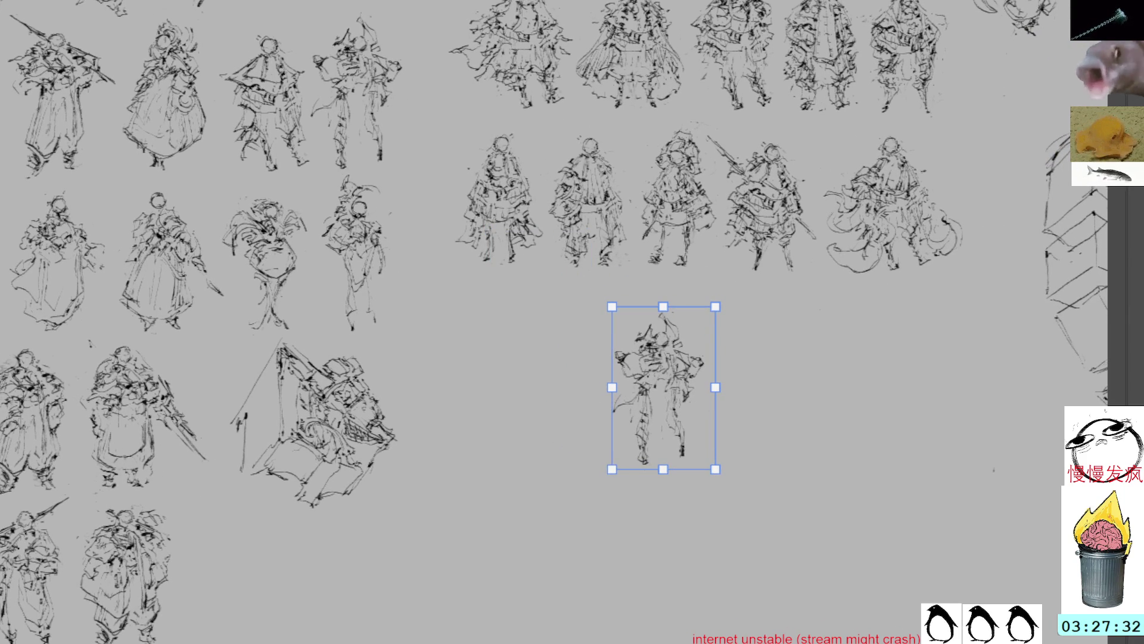
key("Return")
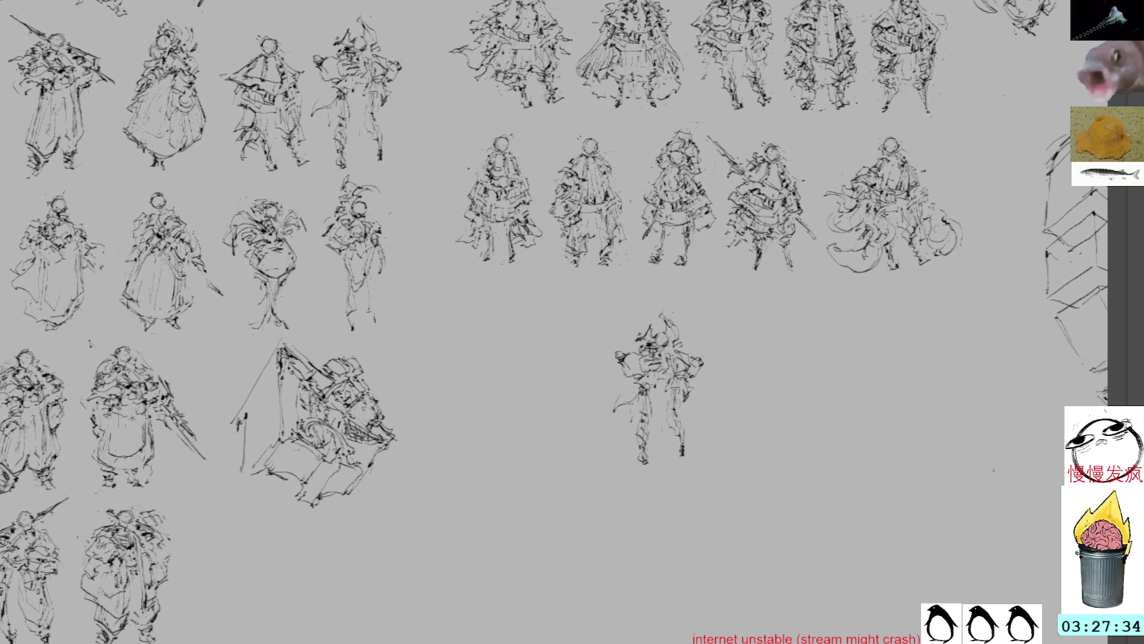
mouse_move(669, 329)
left_mouse_down()
mouse_move(666, 305)
mouse_move(657, 321)
mouse_move(679, 332)
left_mouse_up()
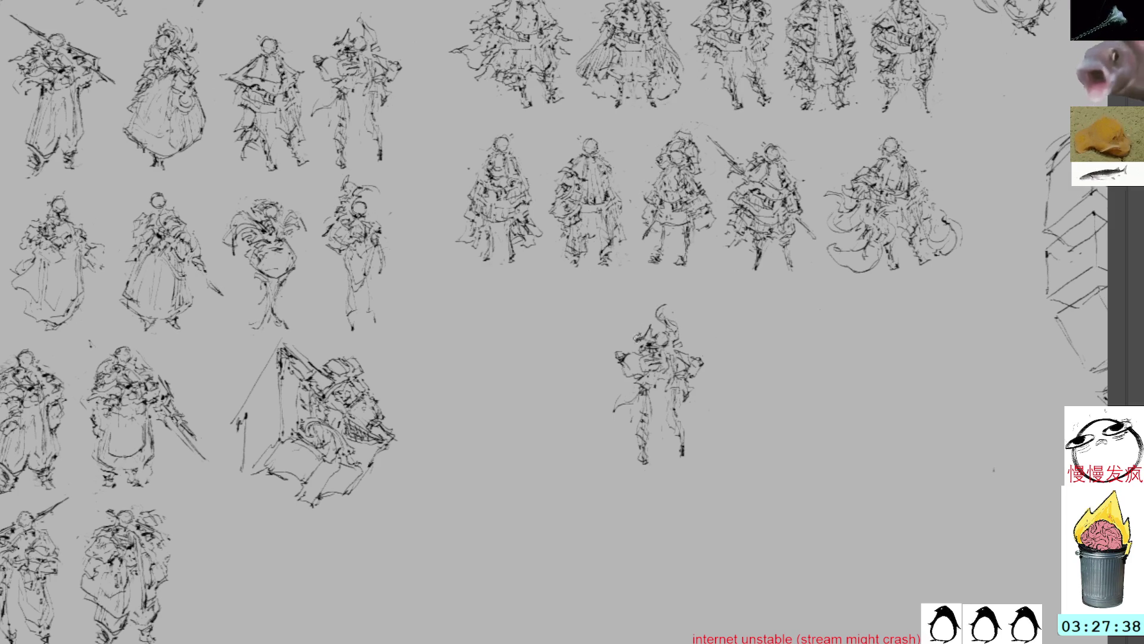
mouse_move(647, 329)
left_mouse_down()
mouse_move(643, 375)
mouse_move(608, 342)
left_mouse_up()
key("l")
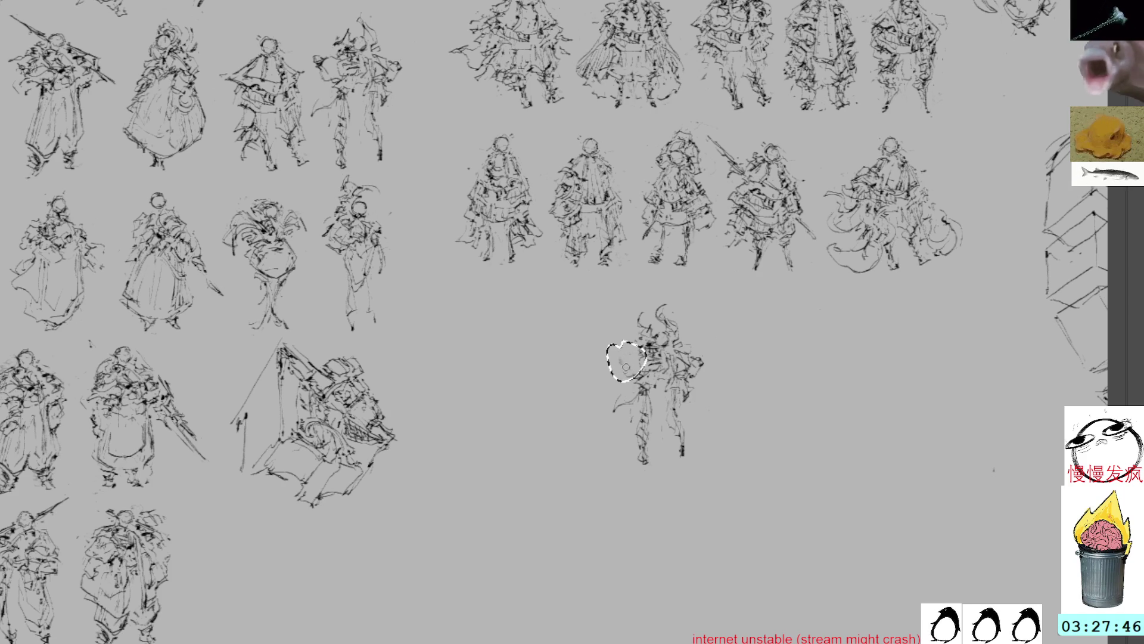
key("ctrl+d")
mouse_move(645, 351)
left_mouse_down()
mouse_move(635, 364)
mouse_move(643, 377)
mouse_move(603, 393)
mouse_move(600, 417)
mouse_move(633, 401)
left_mouse_up()
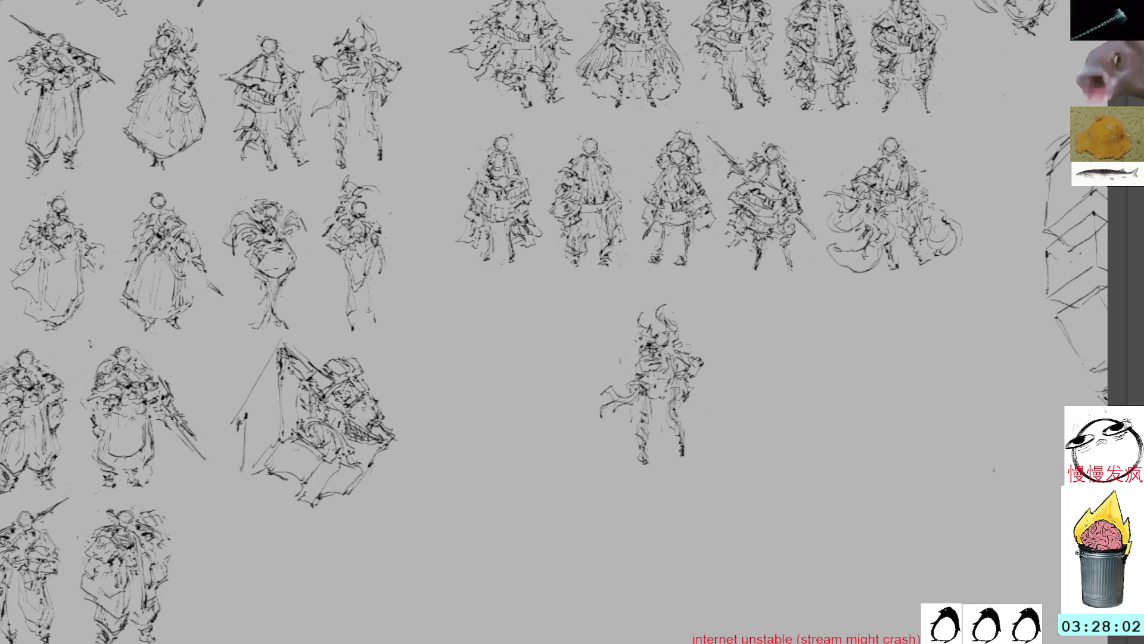
- Draw frill strokes on the lone figure's skirt, clearing a small area and undoing stray upper-body strokes
left_click_drag(659, 404, 686, 391)
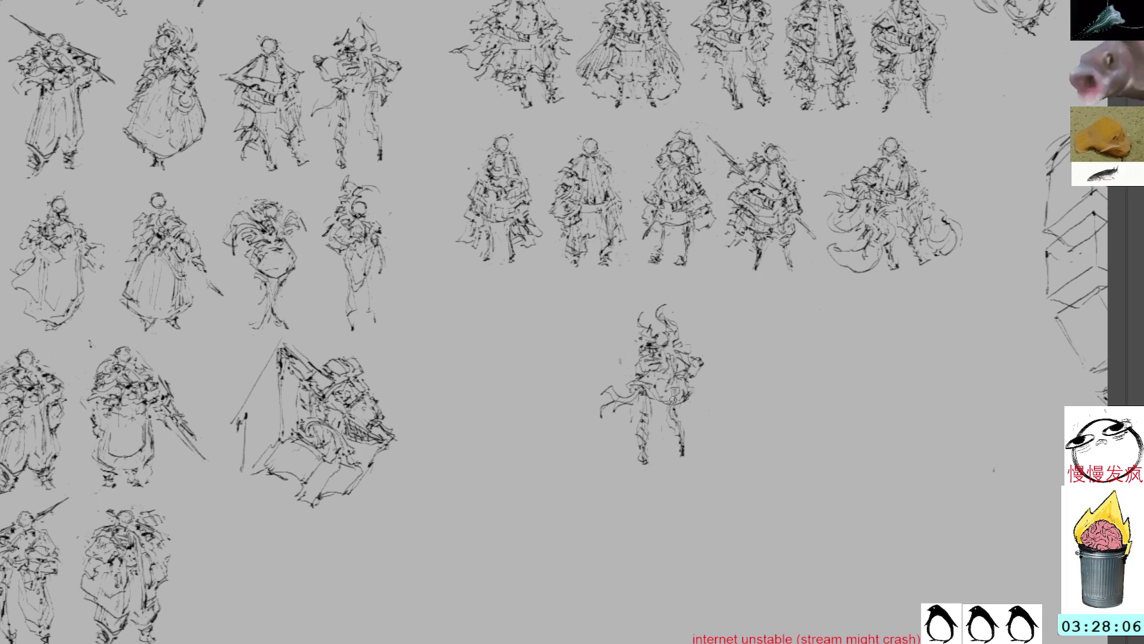
mouse_move(696, 349)
left_mouse_down()
mouse_move(683, 372)
mouse_move(712, 367)
mouse_move(698, 353)
left_mouse_up()
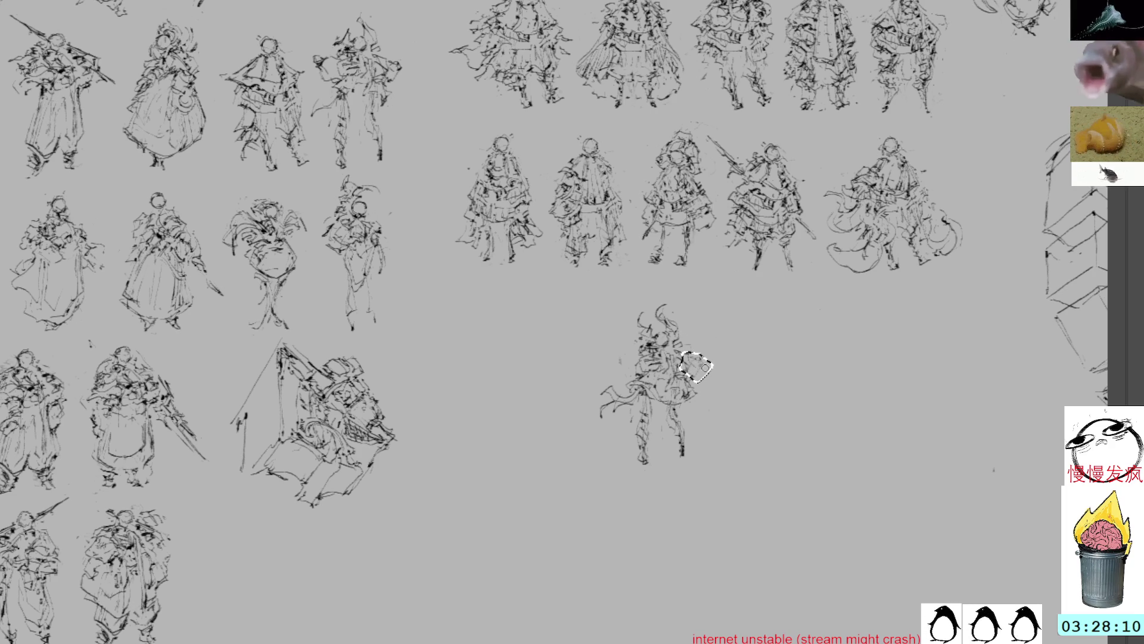
key("ctrl+d")
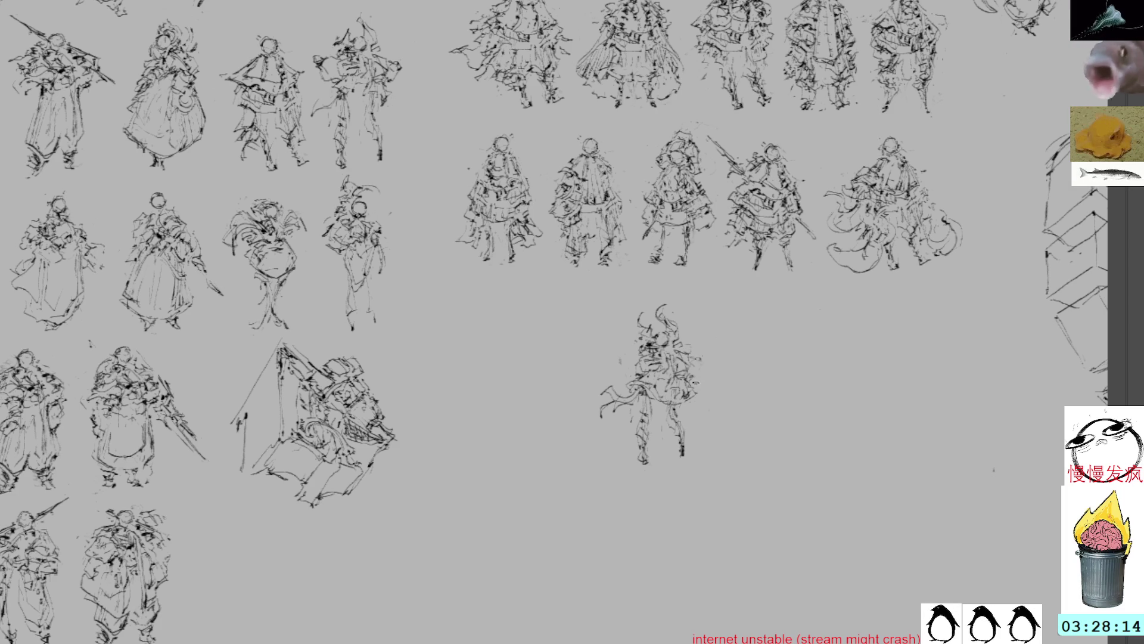
left_click_drag(694, 382, 708, 374)
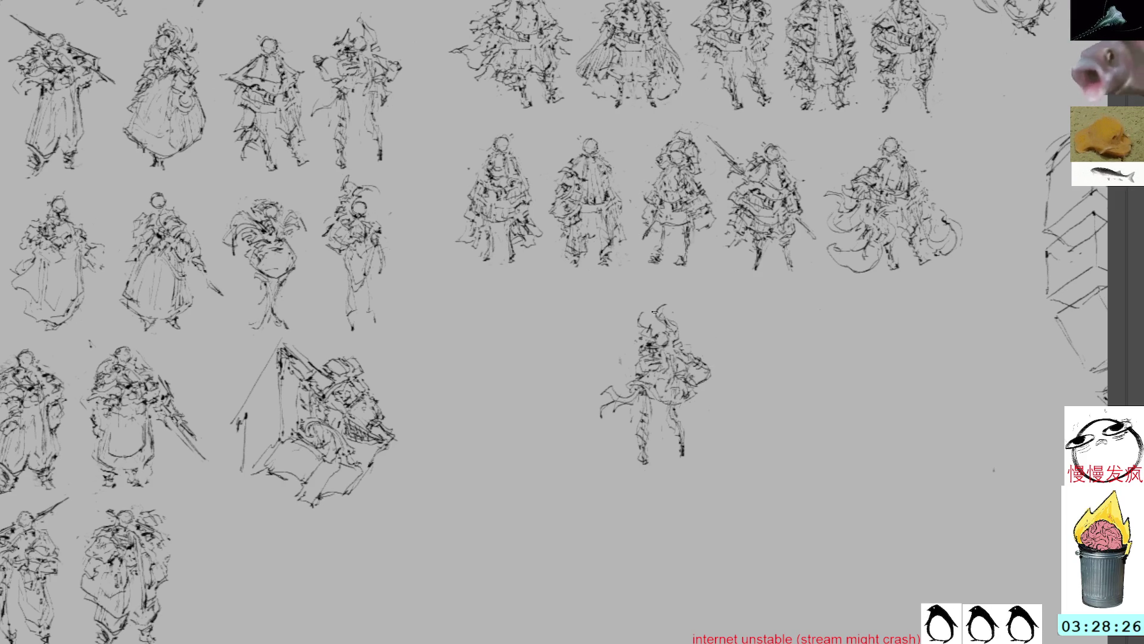
mouse_move(637, 371)
left_mouse_down()
mouse_move(626, 356)
mouse_move(637, 368)
left_mouse_up()
key("ctrl+z")
key("ctrl+z")
key("ctrl+z")
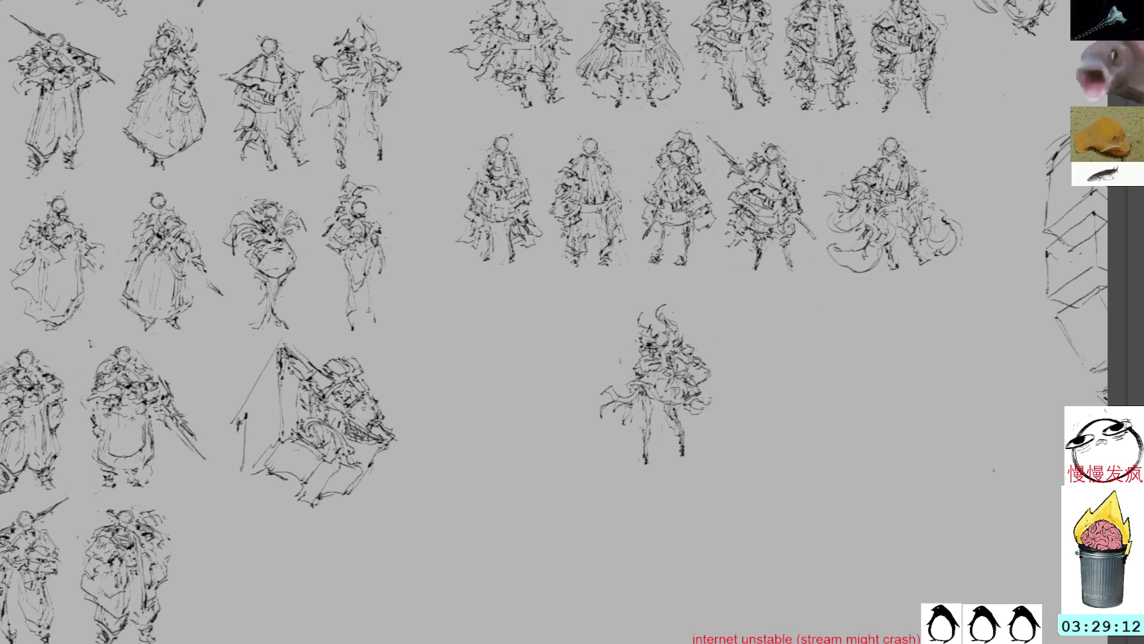
key("ctrl+t")
- Shift the reworked figure left under the second row and paste another sketch copy to its right
mouse_move(677, 366)
left_mouse_down()
mouse_move(505, 341)
mouse_move(511, 356)
left_mouse_up()
key("Return")
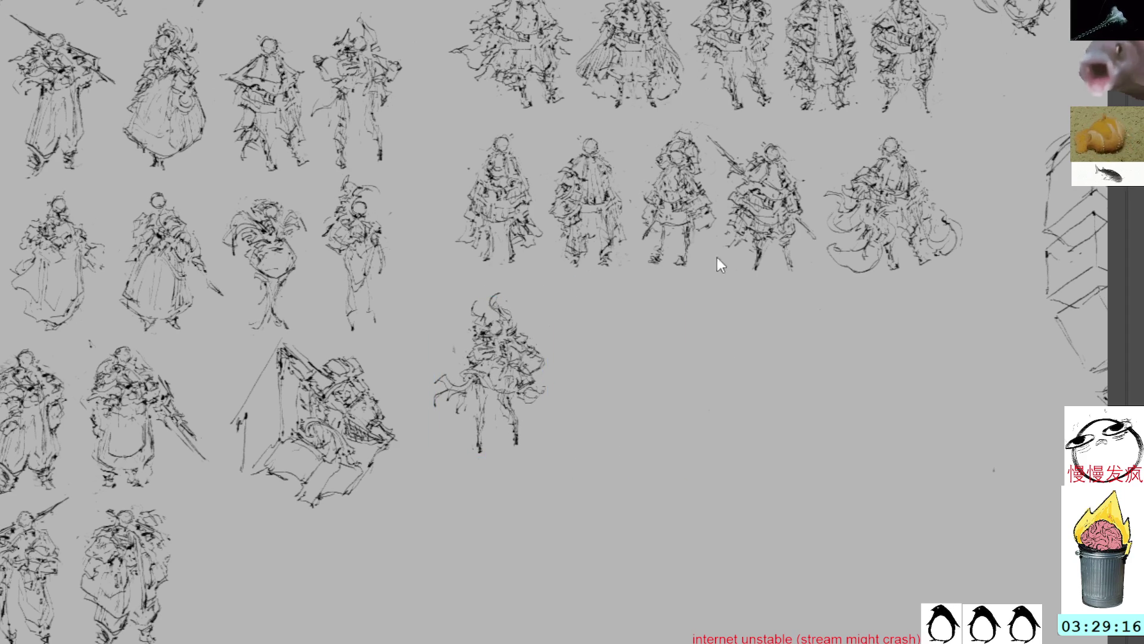
key("ctrl+v")
key("ctrl+t")
left_click_drag(536, 310, 638, 368)
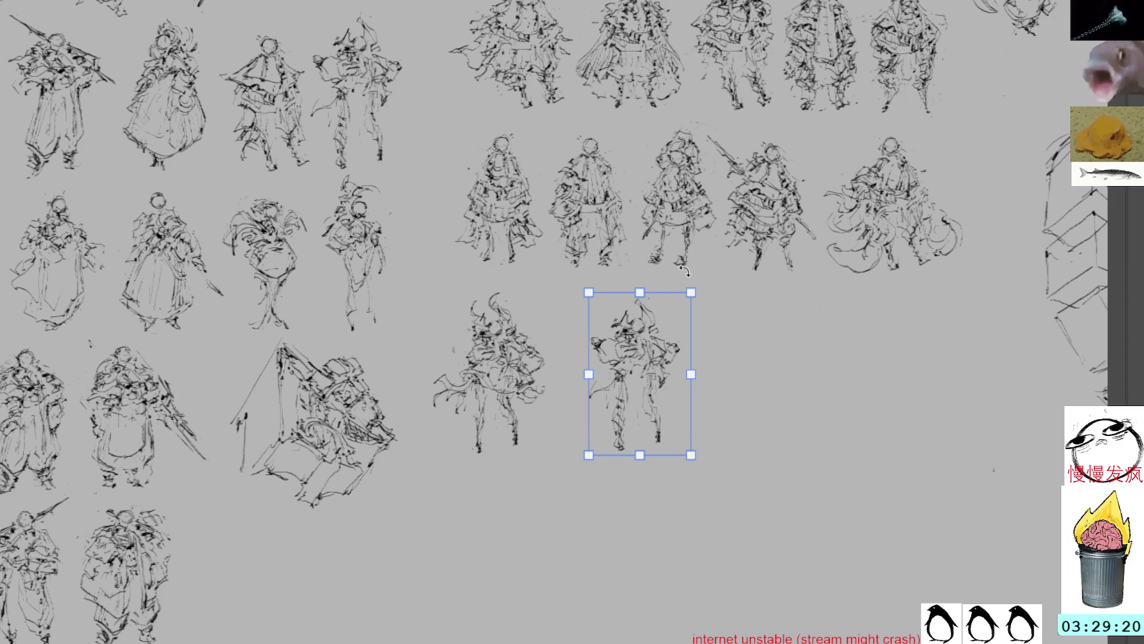
key("Return")
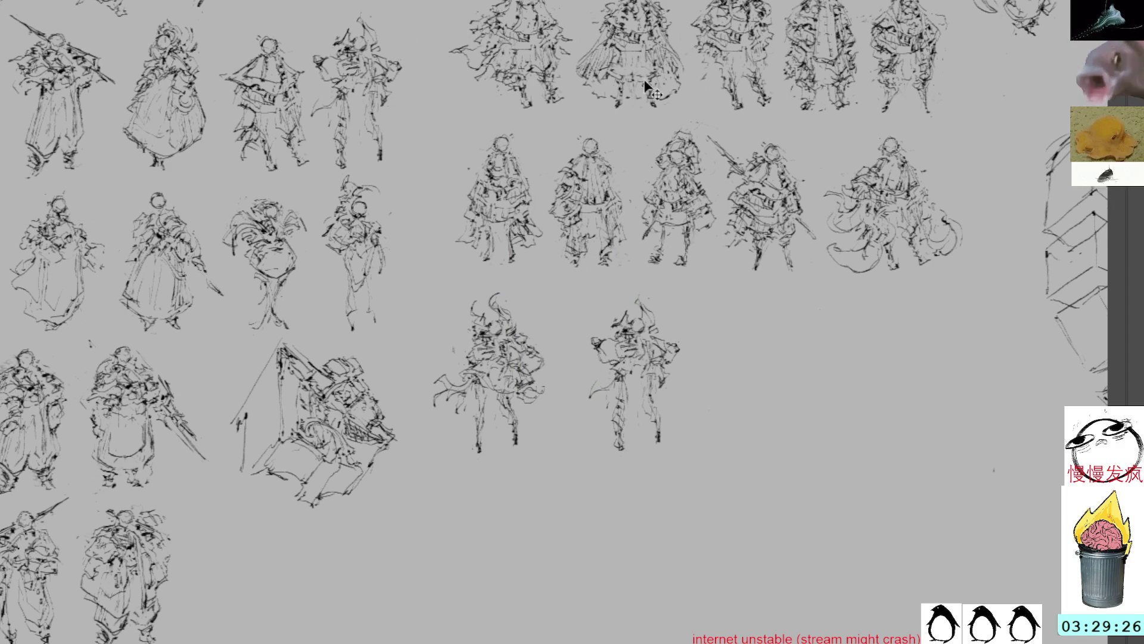
- Reposition the new copy just beside the reworked figure to start a third row
left_click_drag(658, 322, 559, 259)
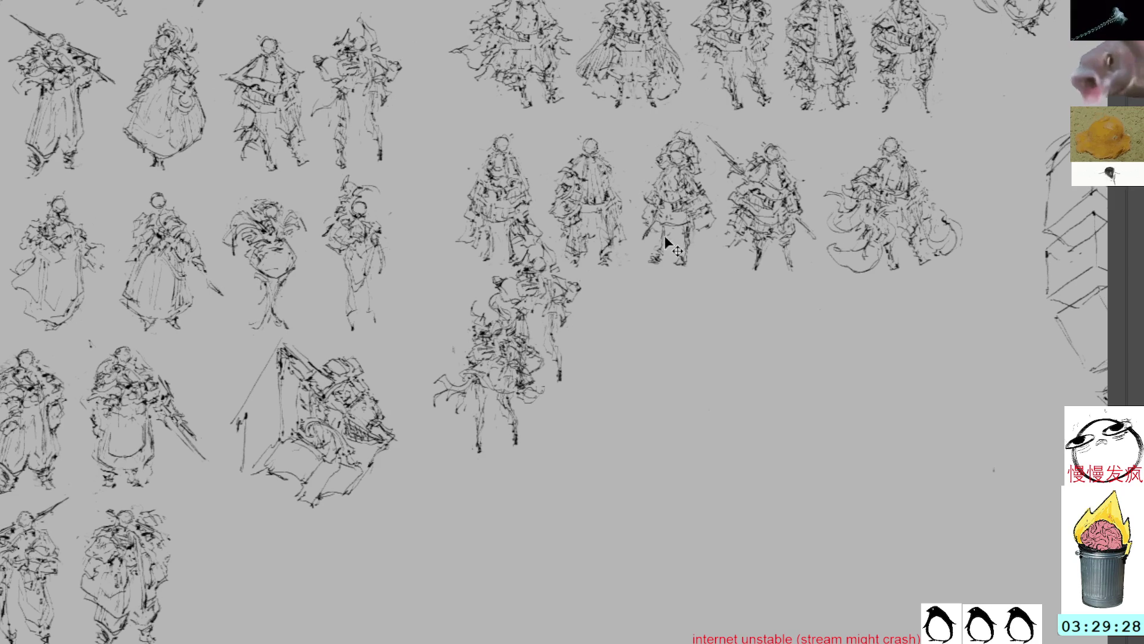
mouse_move(608, 315)
left_mouse_down()
mouse_move(683, 378)
mouse_move(699, 376)
left_mouse_up()
key("Return")
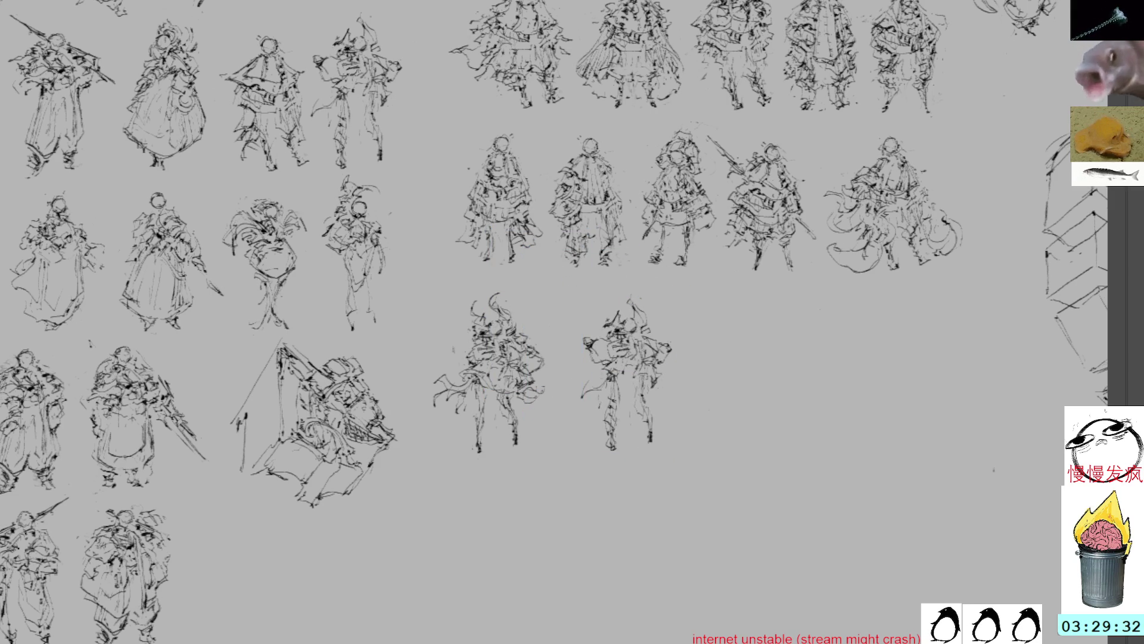
left_click_drag(703, 276, 739, 271)
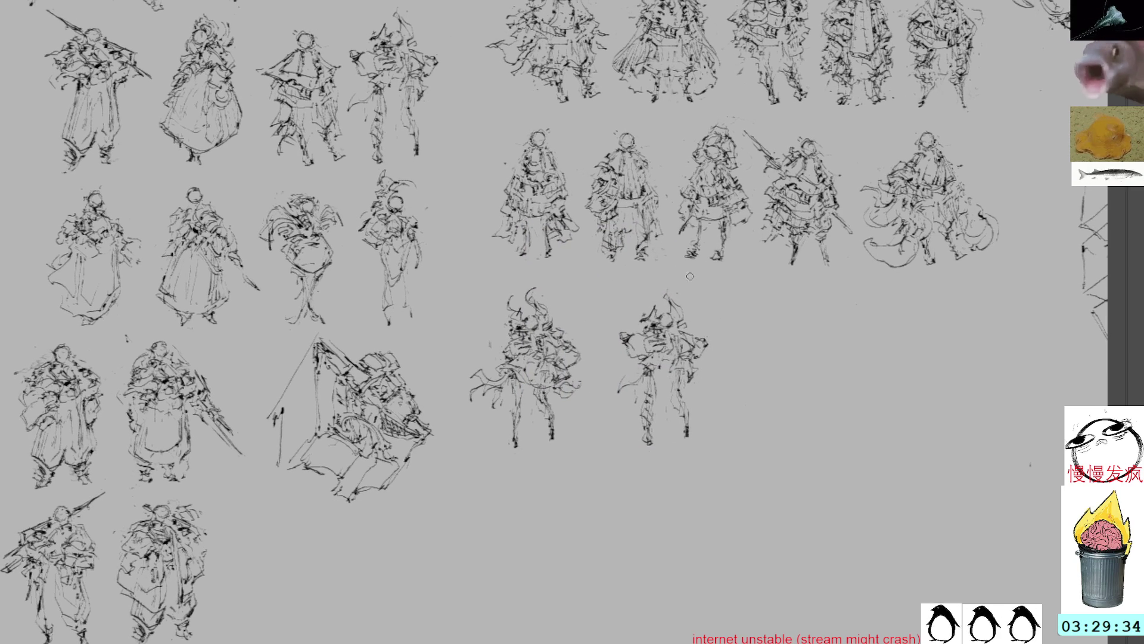
- Draw a long diagonal spear across the right-hand third-row figure, extend its tip, and touch up the legs and head
left_click_drag(624, 337, 707, 391)
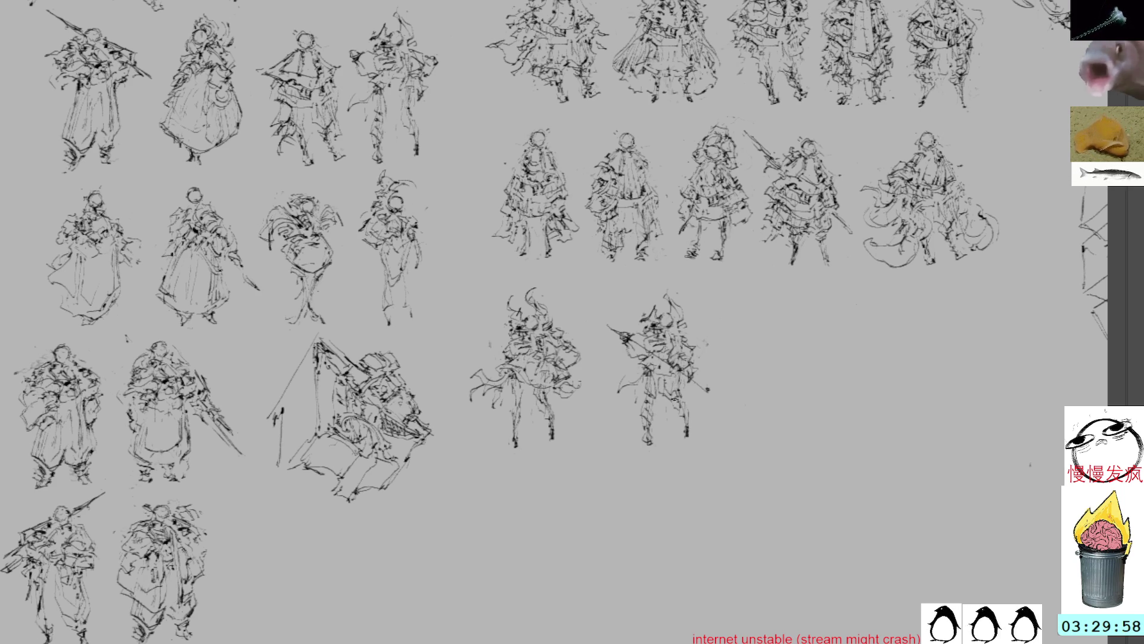
mouse_move(665, 456)
left_mouse_down()
mouse_move(661, 418)
mouse_move(653, 444)
left_mouse_up()
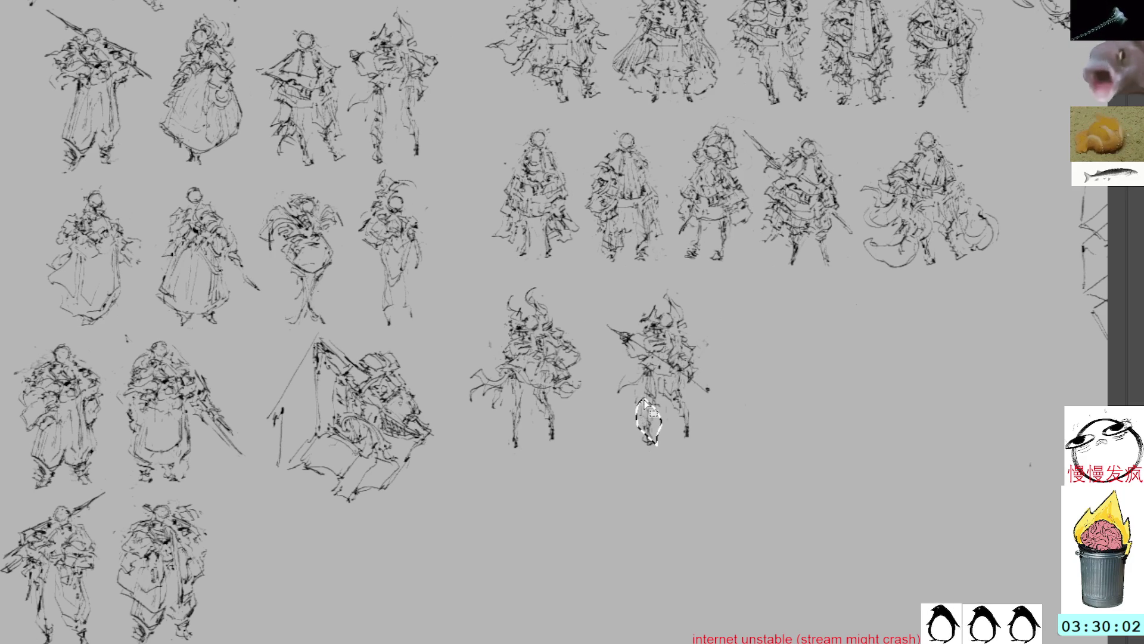
key("ctrl+d")
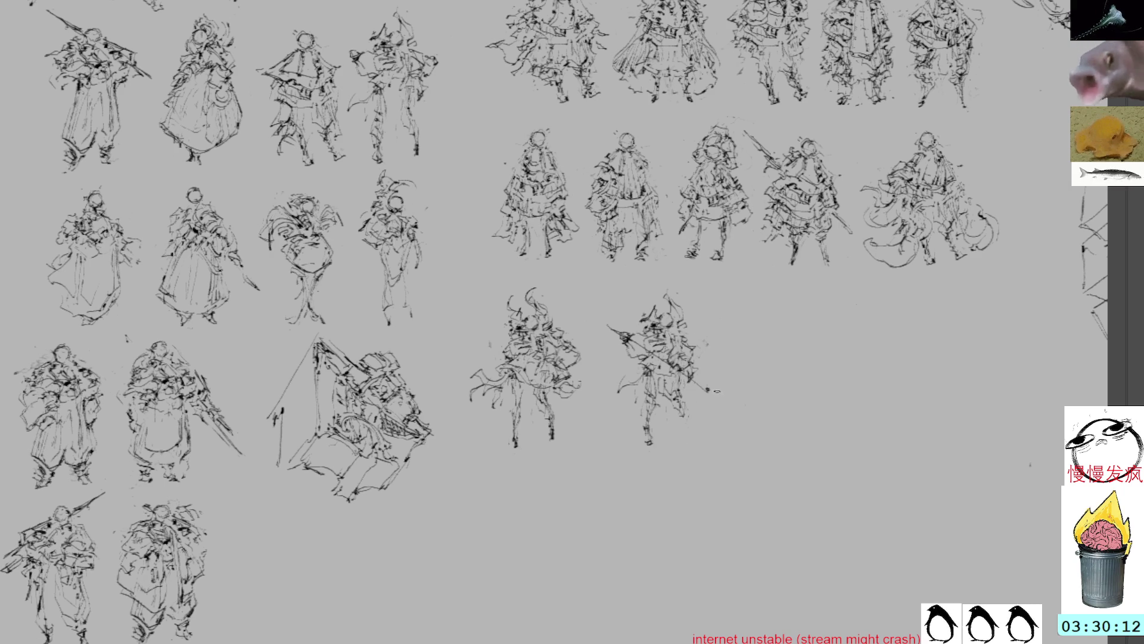
left_click_drag(691, 382, 716, 397)
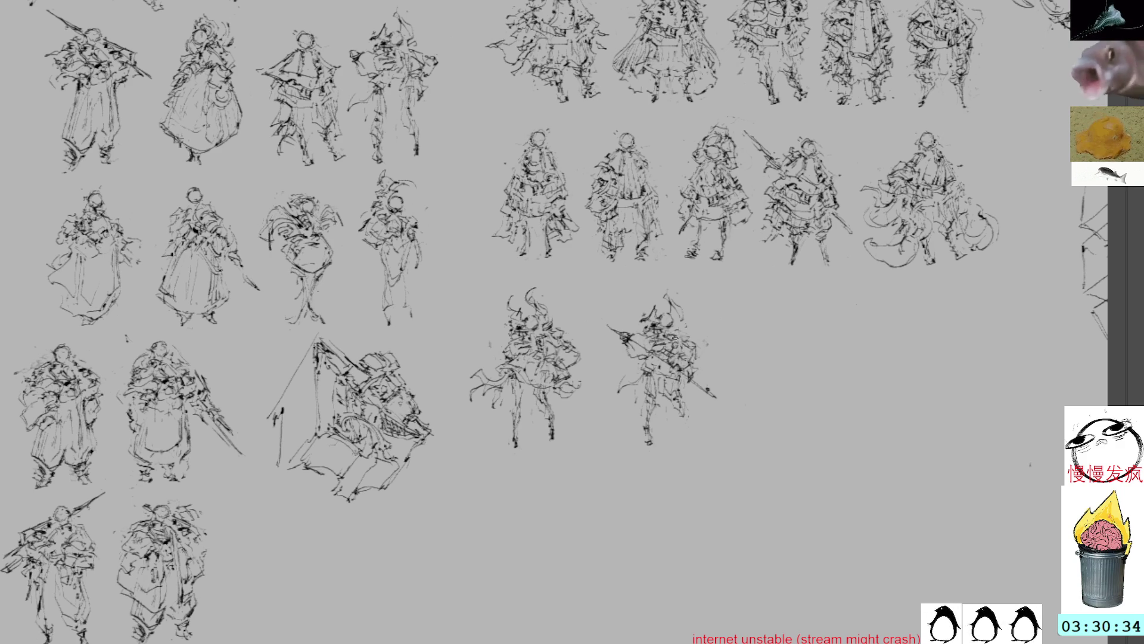
left_click_drag(678, 332, 682, 342)
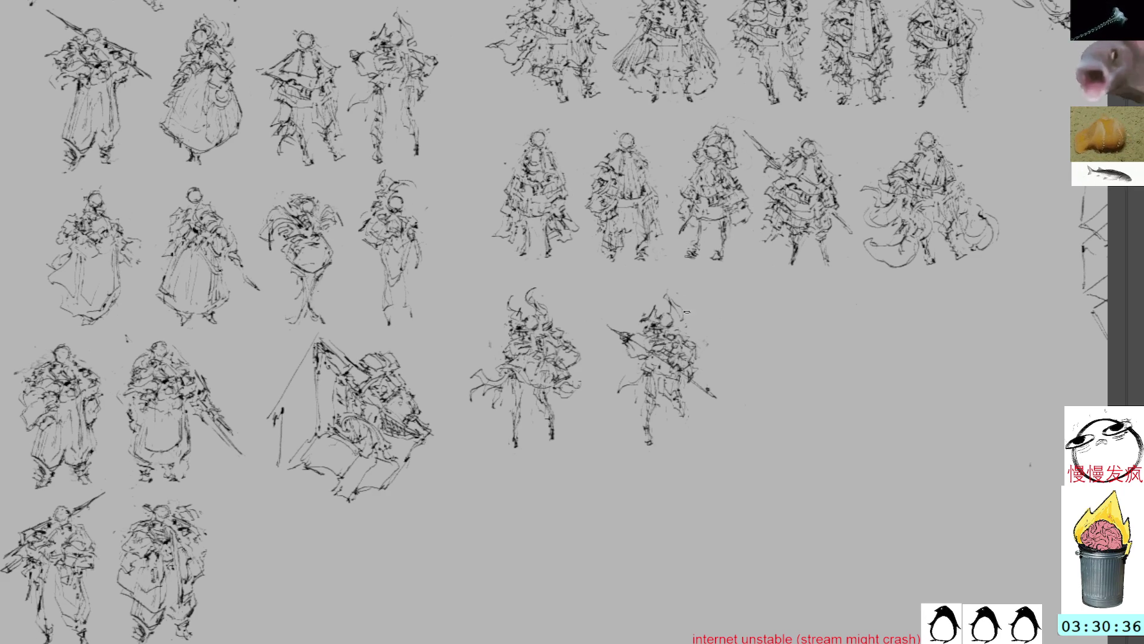
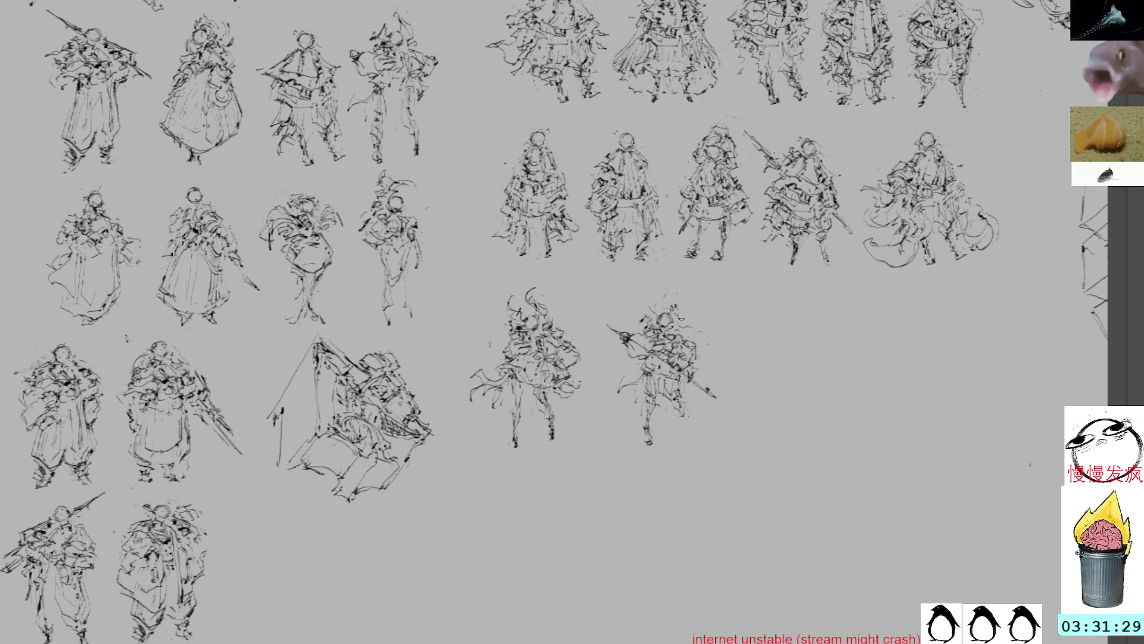
- Switch to the girl line drawing and zoom in close on her face
key("ctrl+Tab")
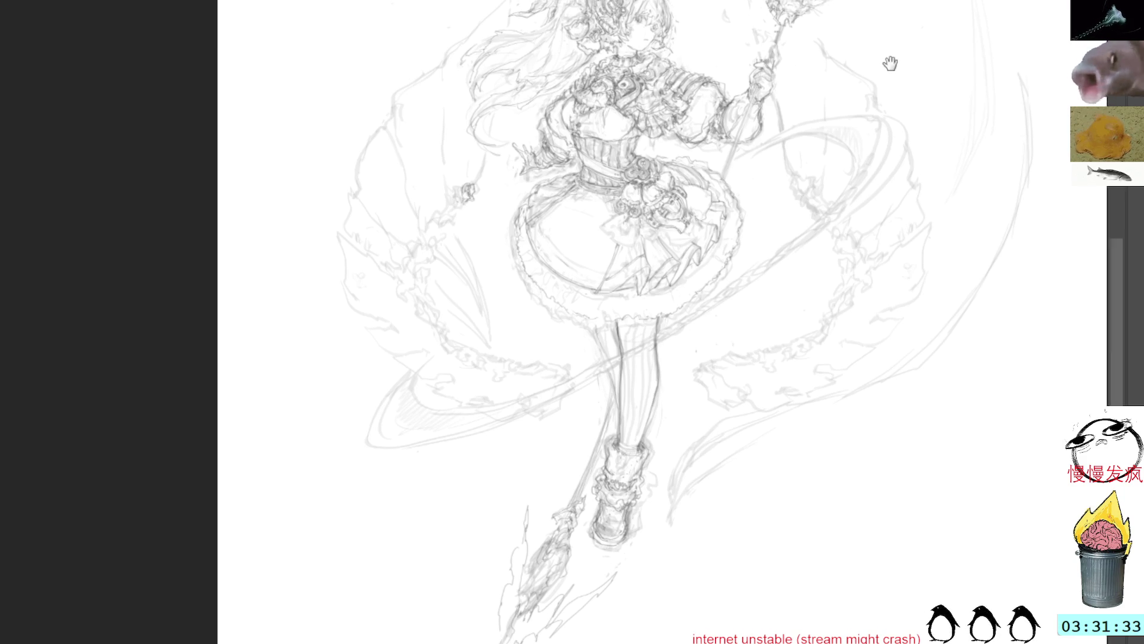
left_click_drag(889, 56, 934, 248)
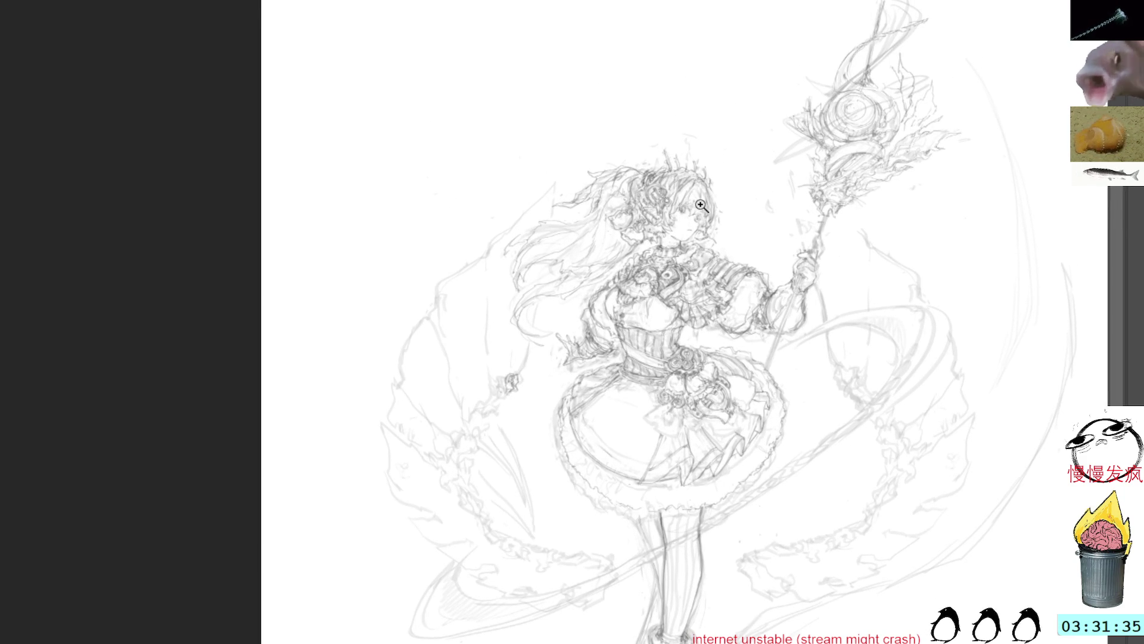
left_click(697, 209)
left_click(715, 197)
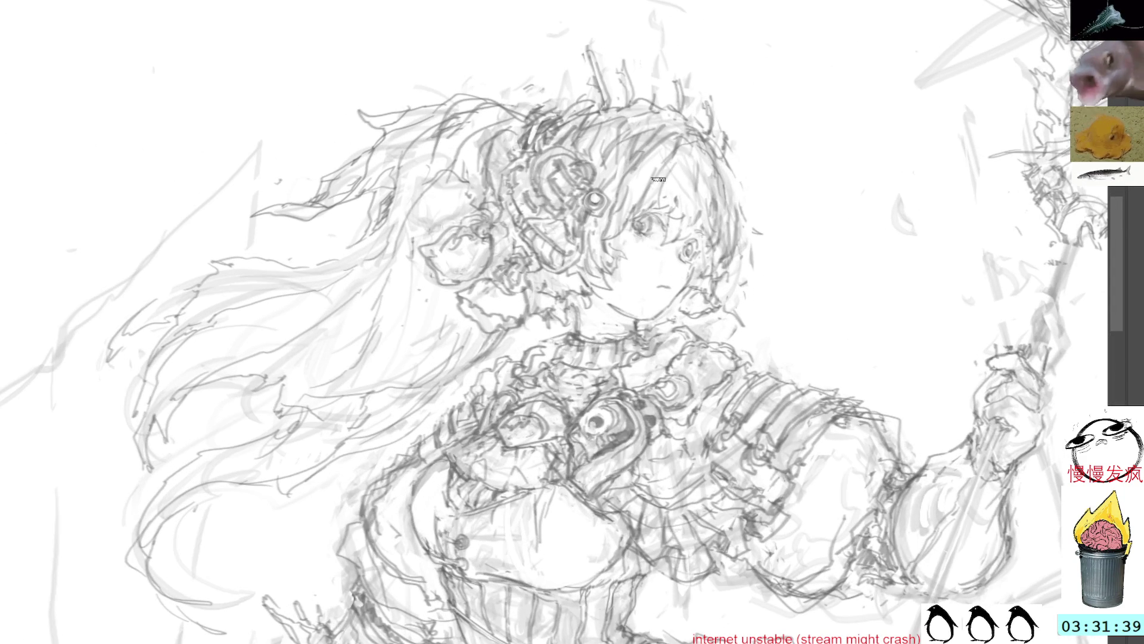
- Compare the sketch and line layers by toggling them, then fade the sketch layer's opacity
key("2")
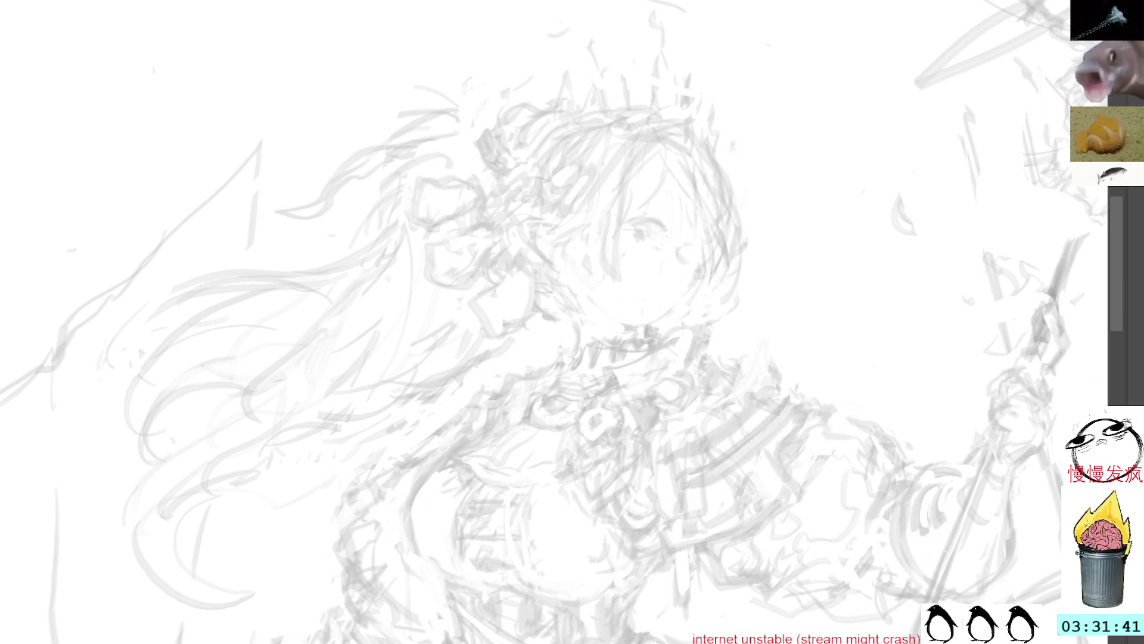
key("2")
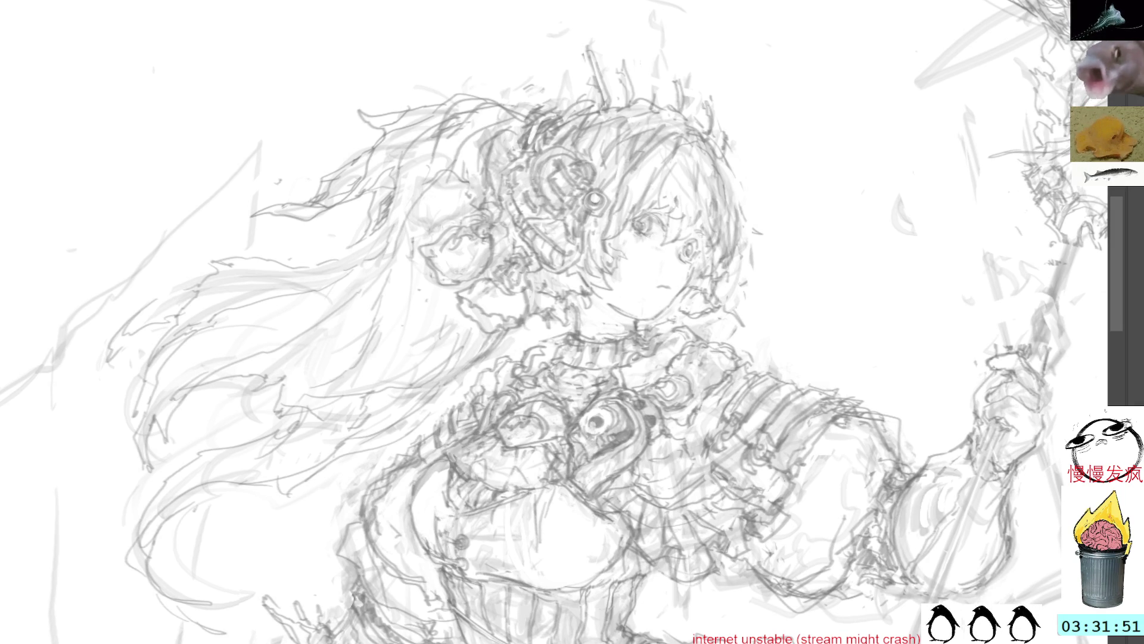
key("Delete")
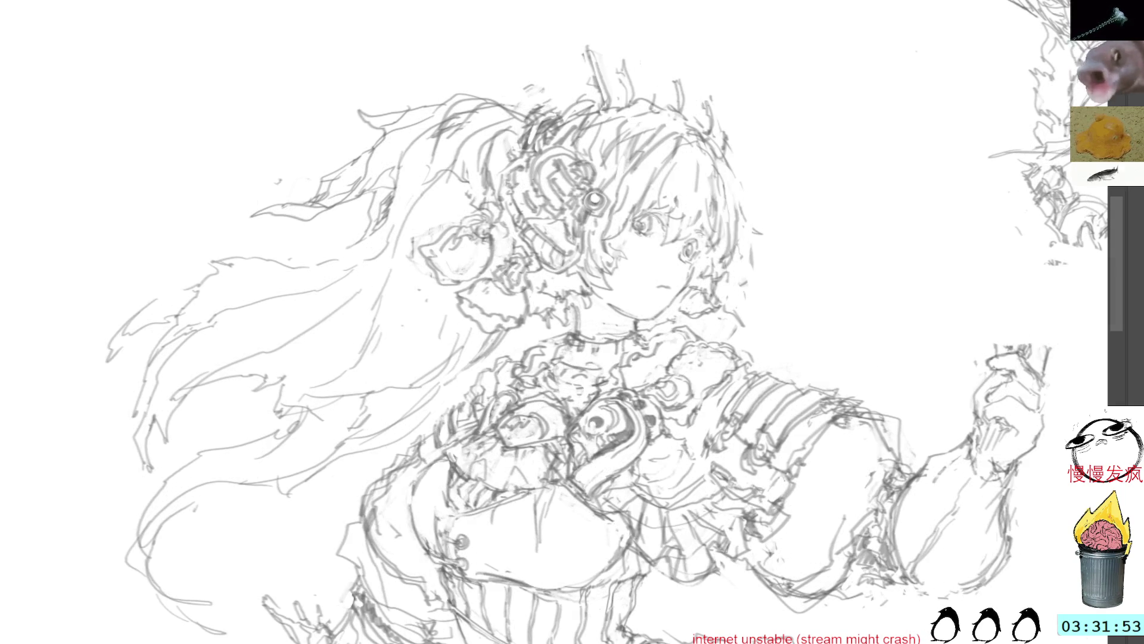
key("ctrl+z")
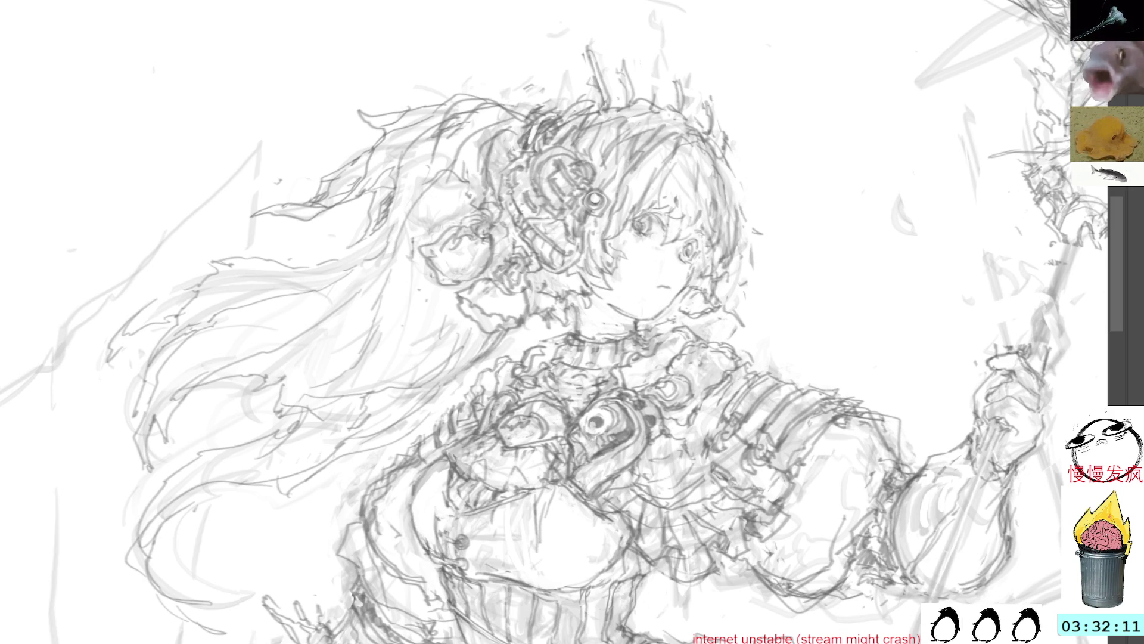
key("5")
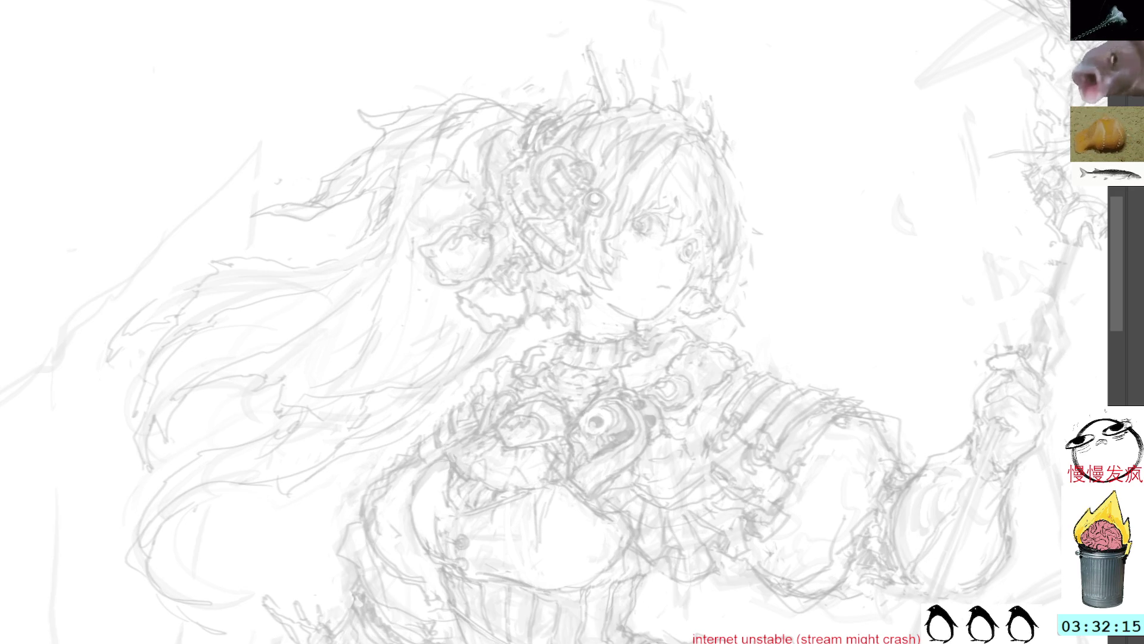
key("1")
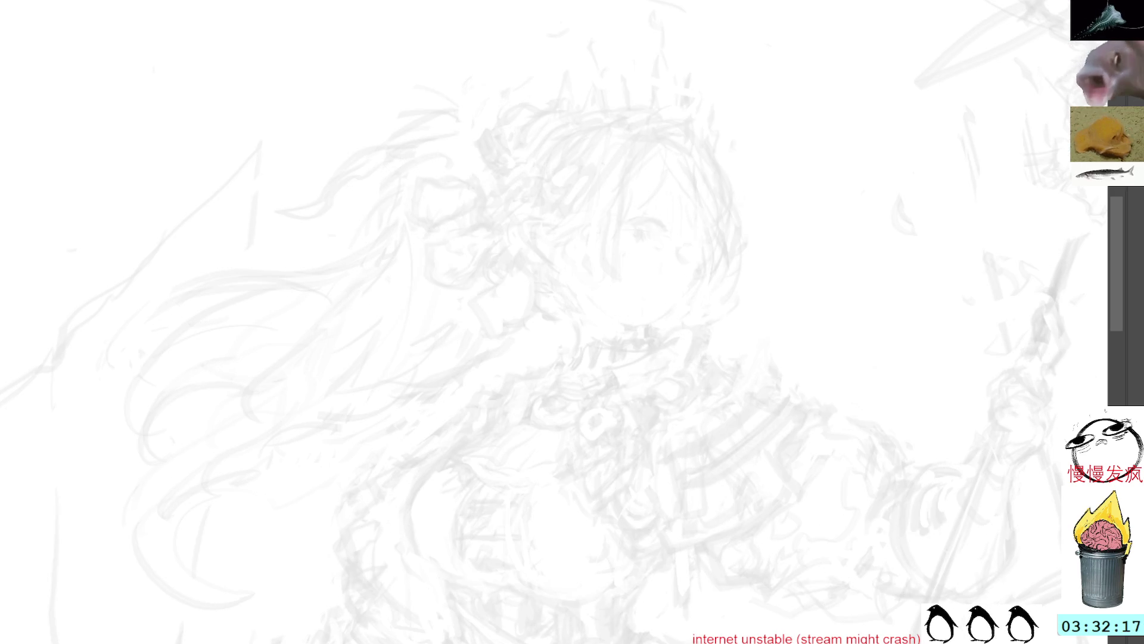
key("1")
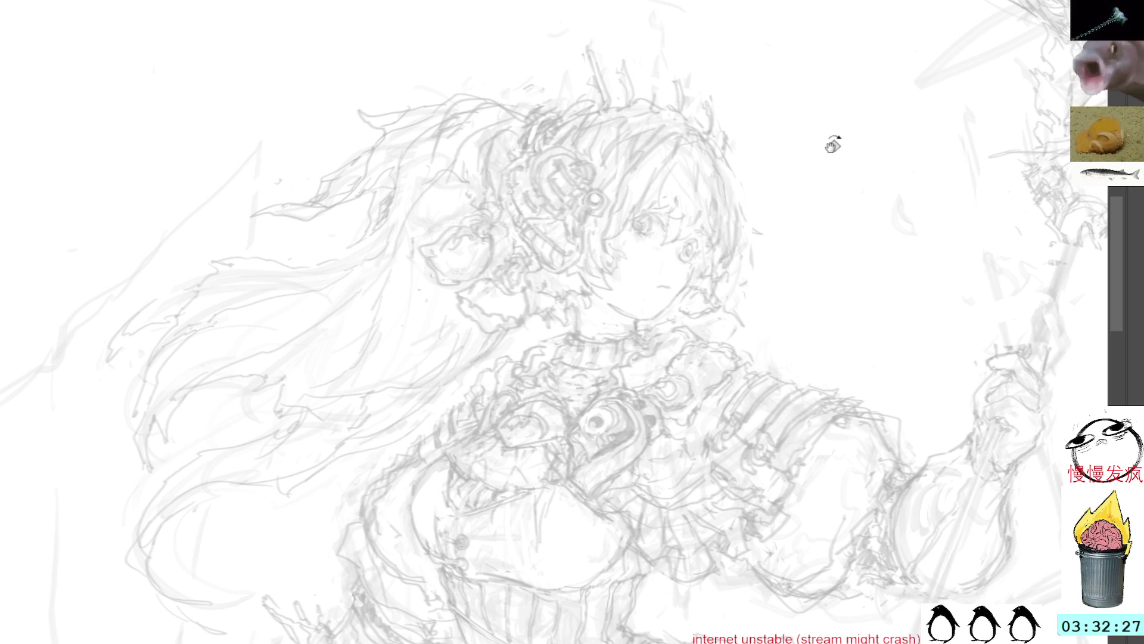
- Ink the left eye's curved upper lid, round iris and left edge over the faded sketch
left_click_drag(830, 143, 544, 46)
left_click_drag(610, 174, 623, 332)
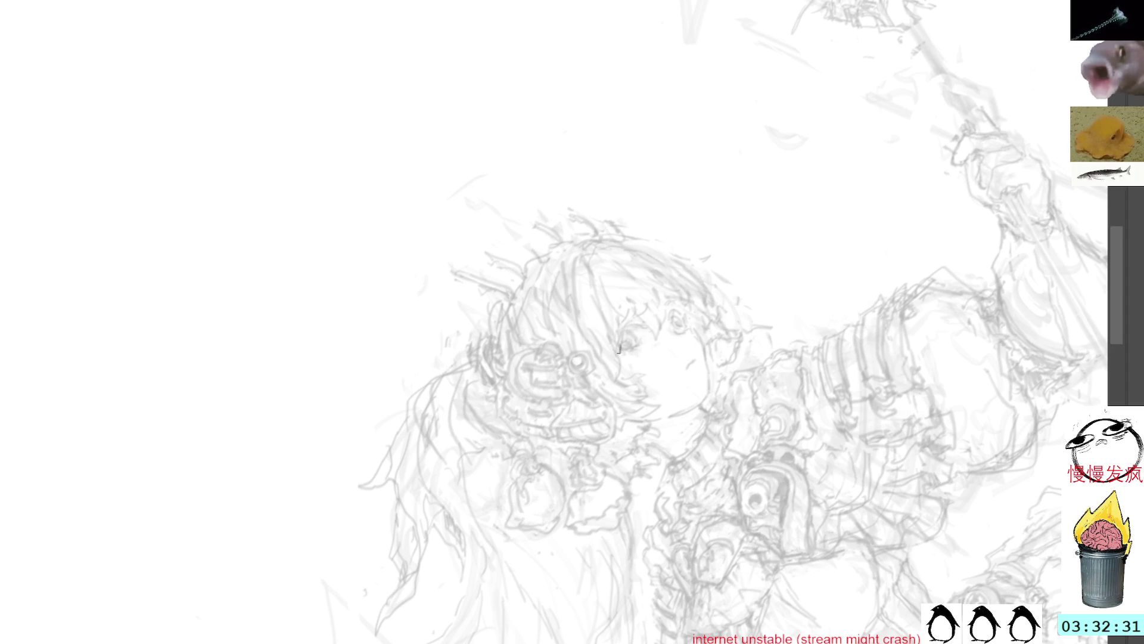
left_click_drag(619, 350, 636, 329)
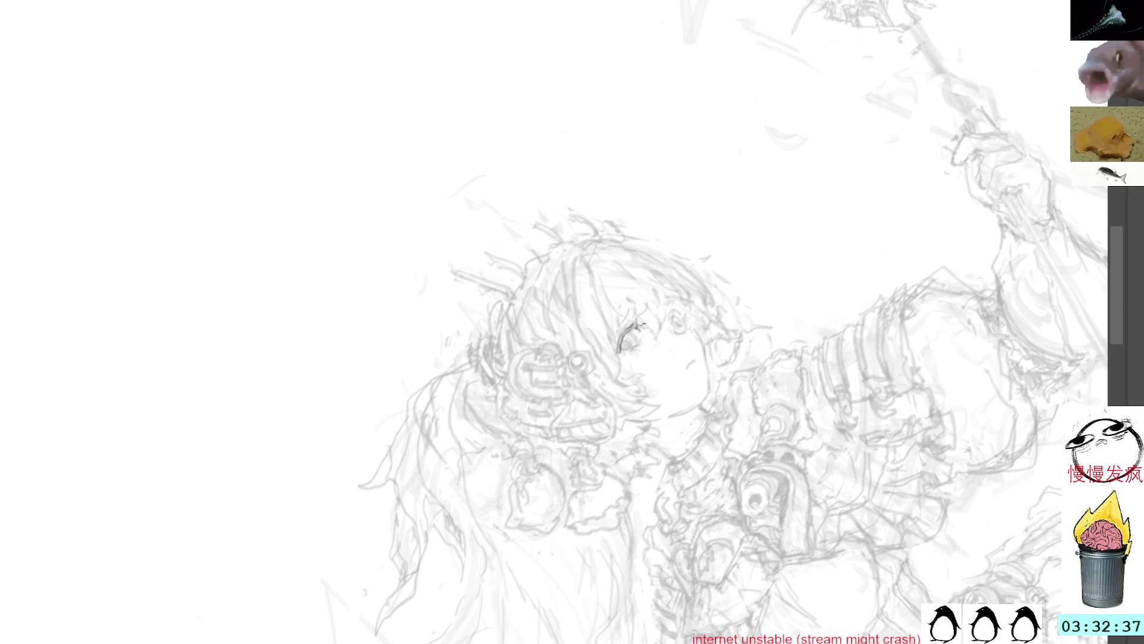
mouse_move(634, 330)
left_mouse_down()
mouse_move(620, 349)
mouse_move(634, 331)
left_mouse_up()
mouse_move(729, 218)
left_mouse_down()
mouse_move(745, 127)
mouse_move(667, 67)
left_mouse_up()
left_click_drag(624, 306, 617, 331)
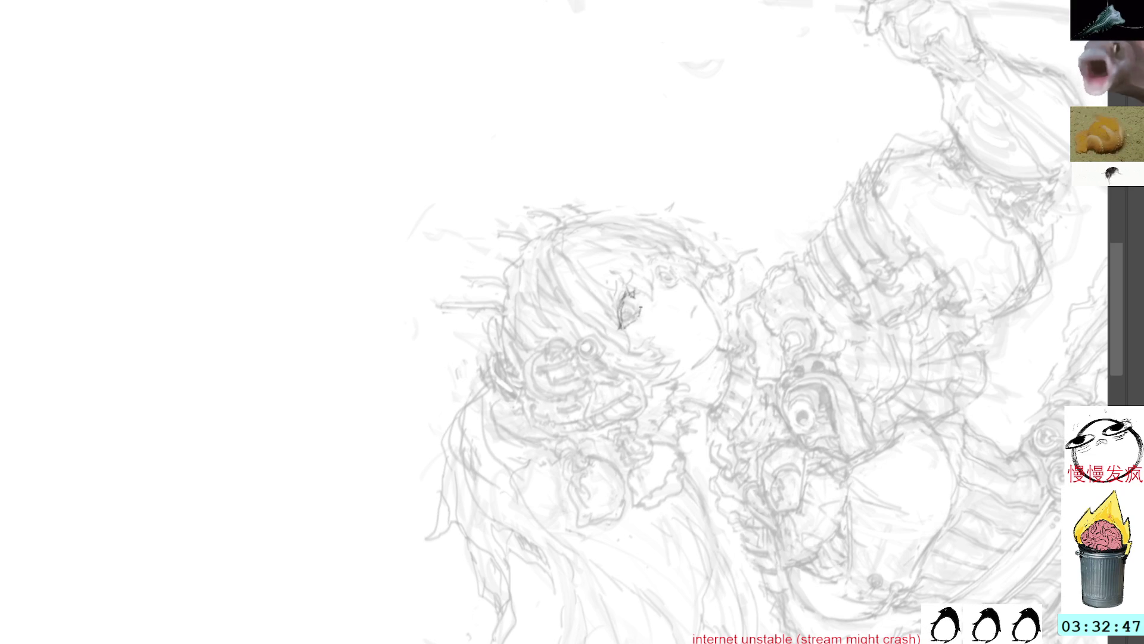
key("Home")
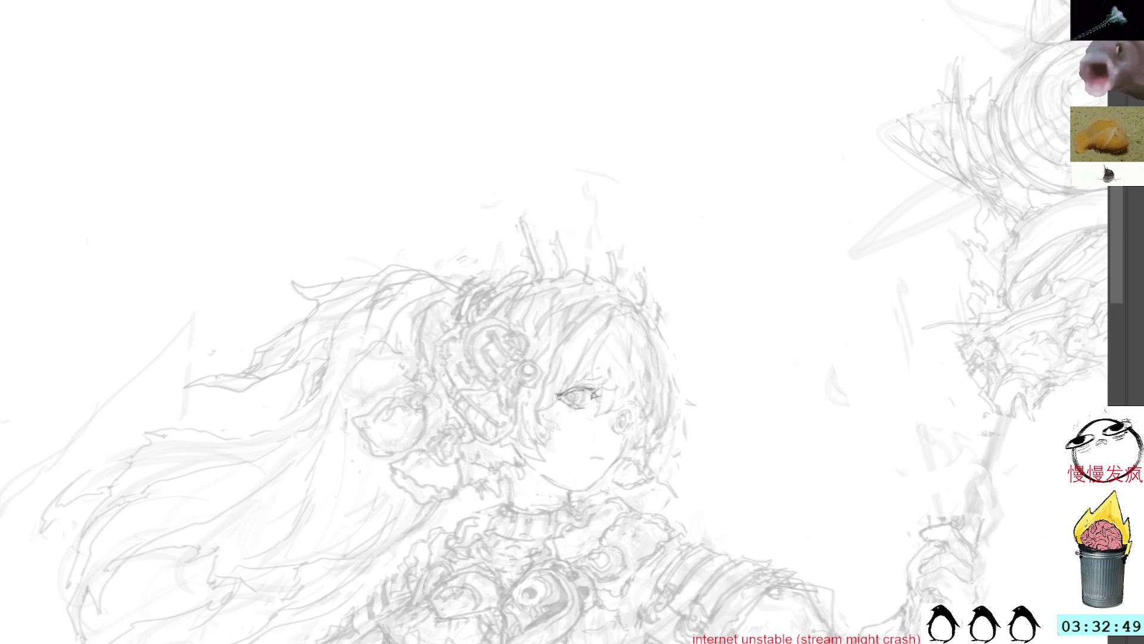
left_click_drag(616, 325, 662, 265)
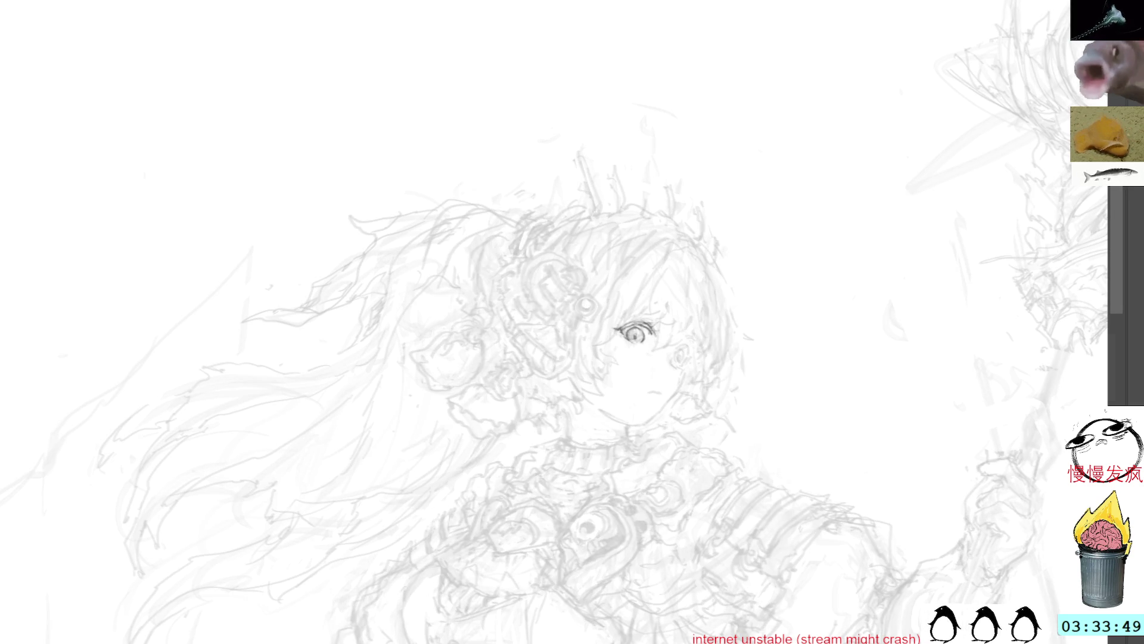
- Tilt the canvas so the staff stands vertical and darken the left eye's lower rim
left_click_drag(789, 248, 759, 173)
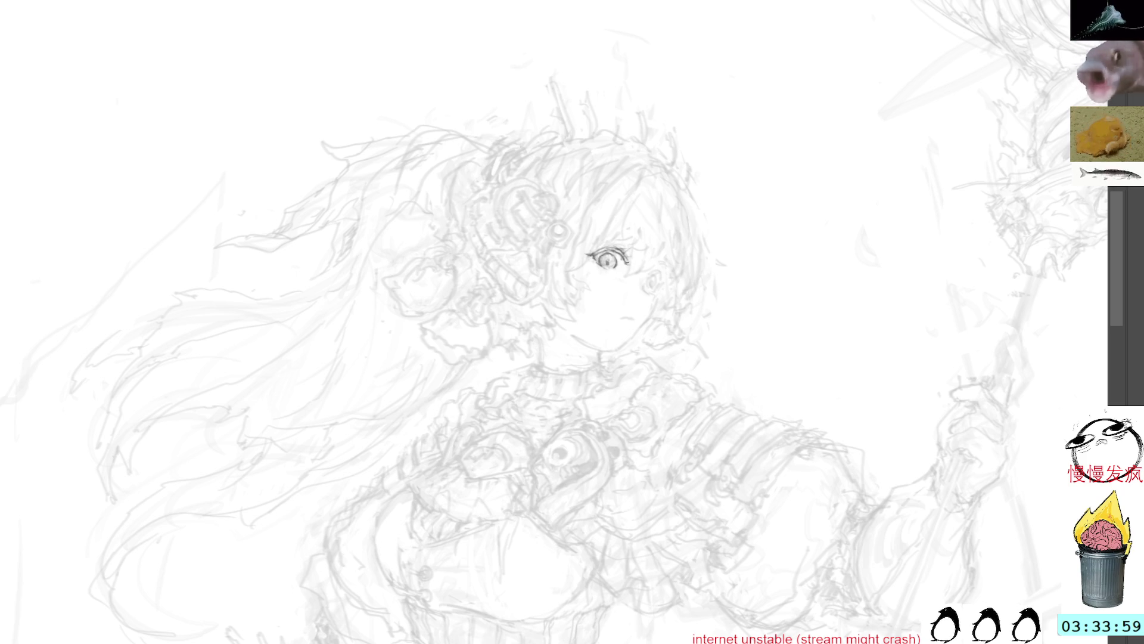
left_click_drag(767, 133, 582, 145)
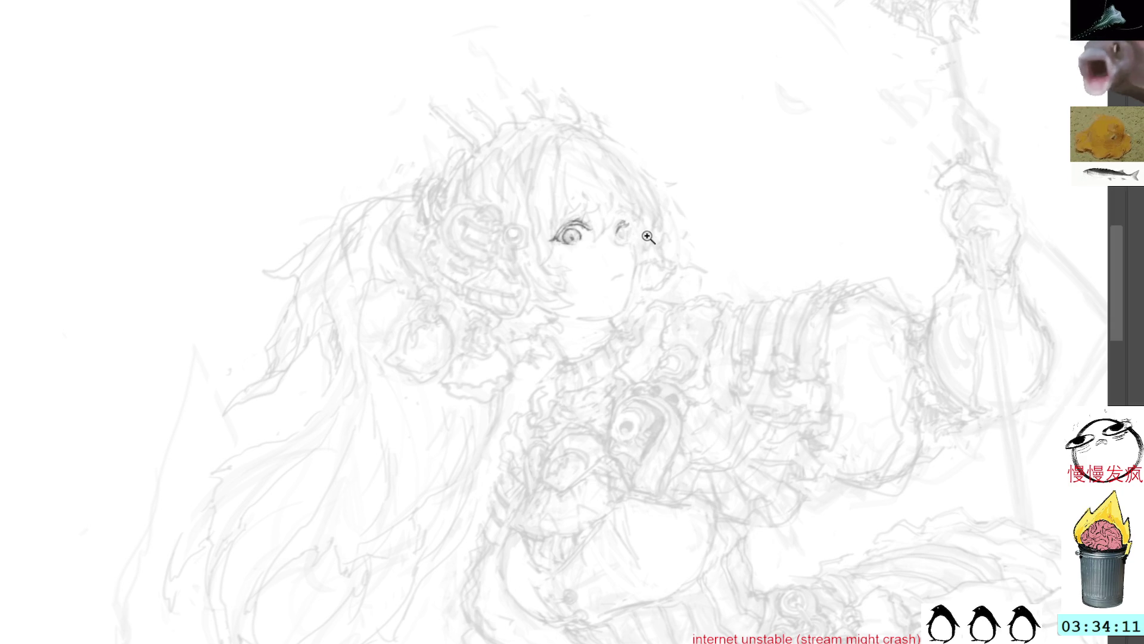
scroll(647, 238, "up", 1)
left_click_drag(542, 239, 596, 310)
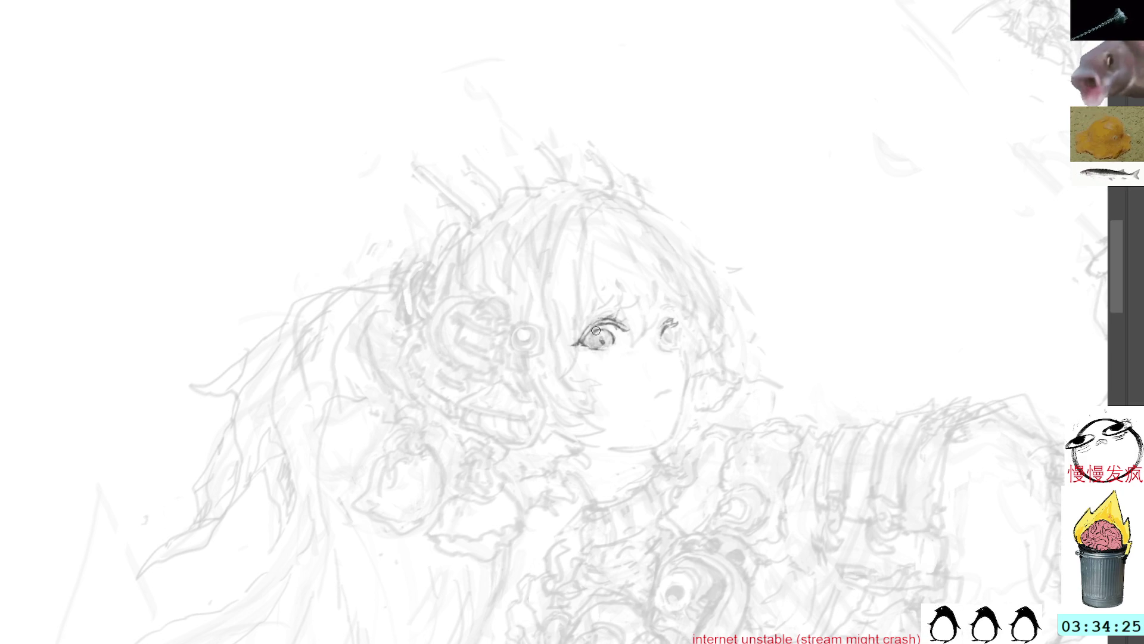
left_click_drag(594, 339, 602, 340)
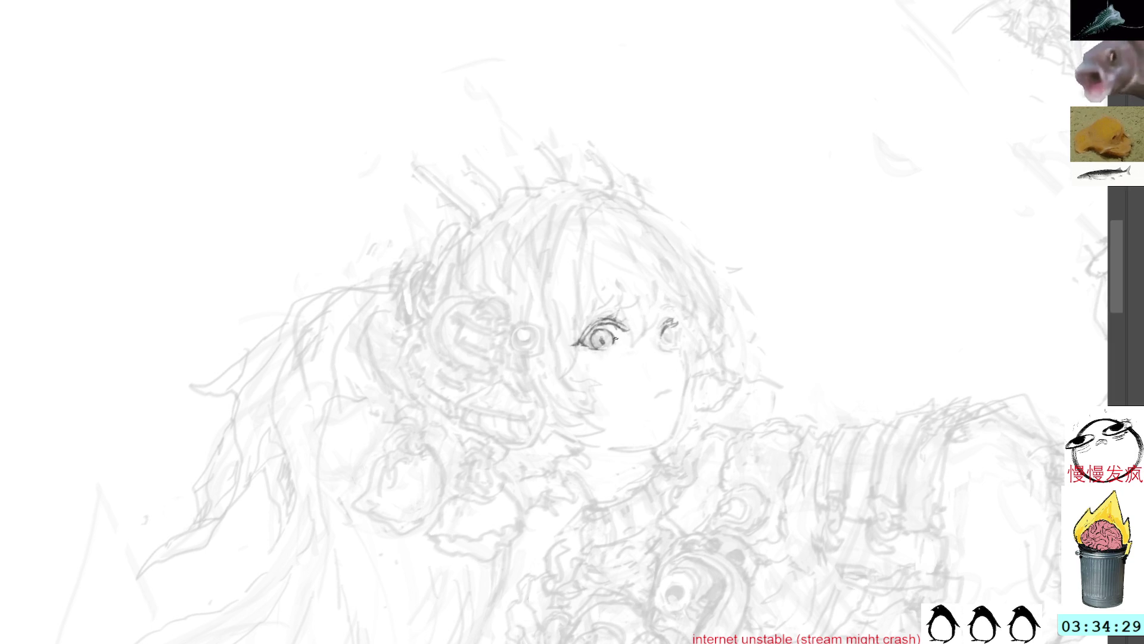
- Add a stroke above the right eye and a mark inside the left, then undo the right iris
left_click_drag(741, 217, 669, 166)
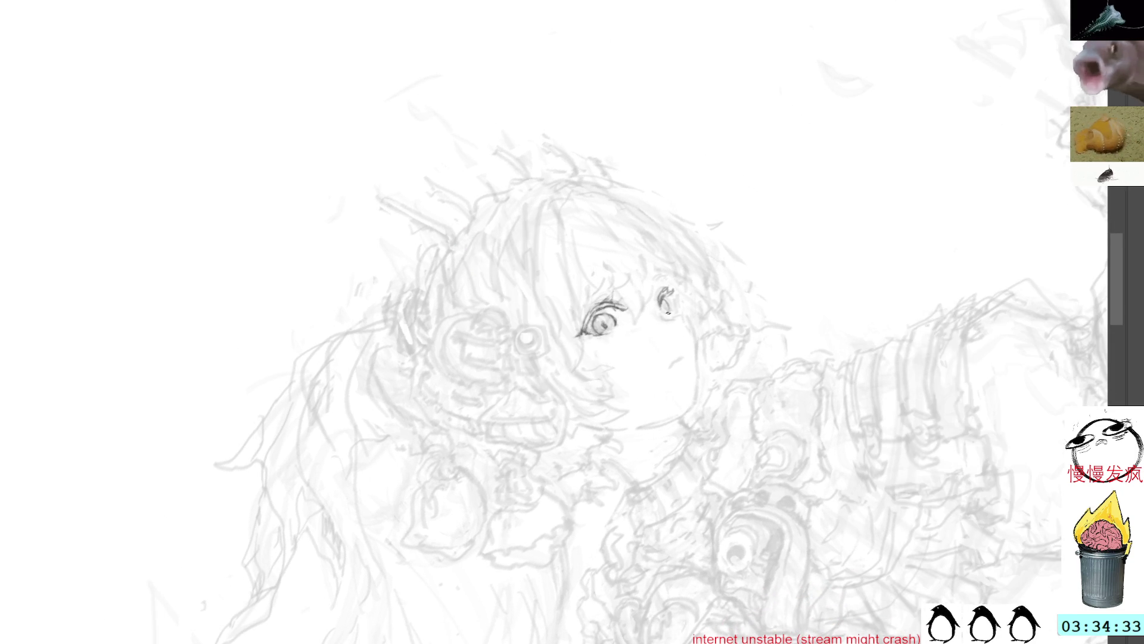
left_click_drag(659, 295, 670, 310)
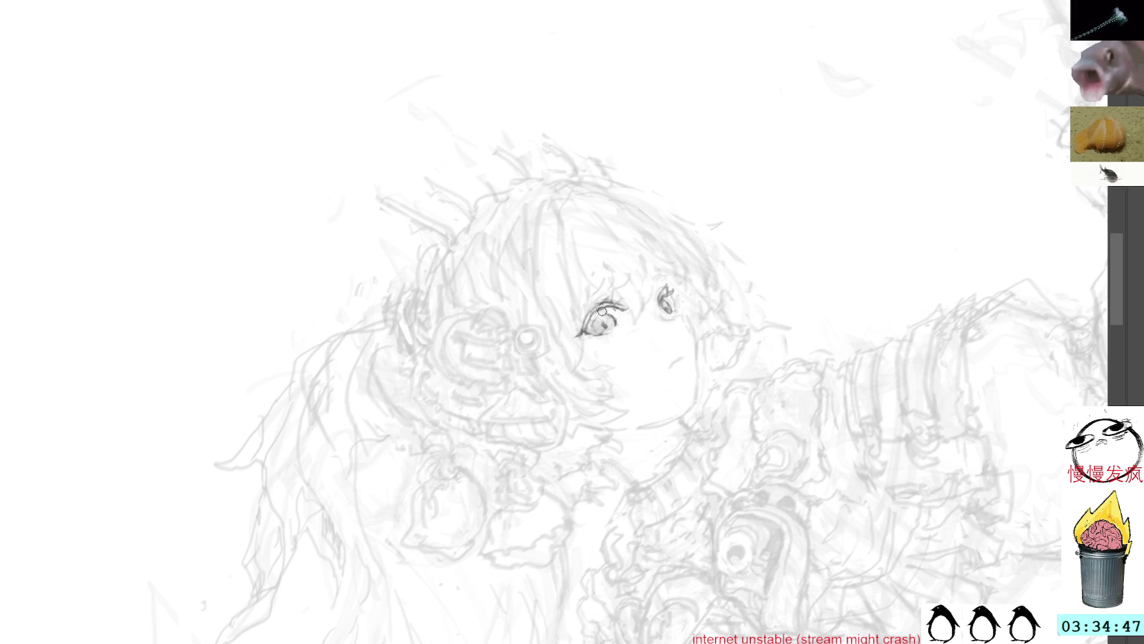
left_click_drag(595, 318, 599, 329)
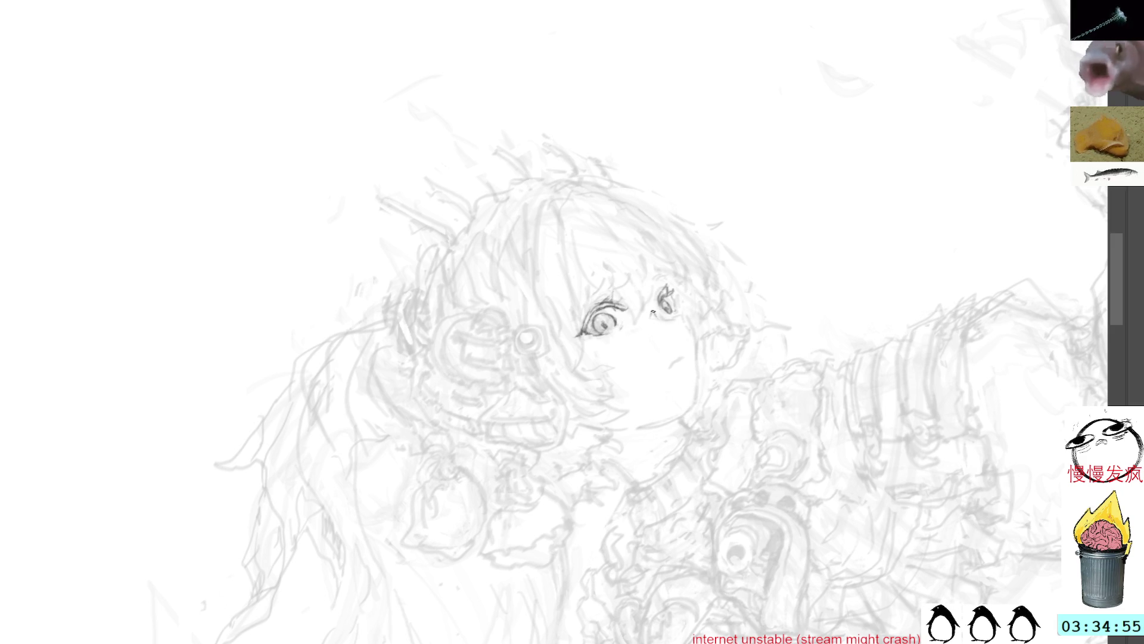
left_click_drag(675, 315, 663, 301)
key("ctrl+z")
key("ctrl+z")
key("ctrl+z")
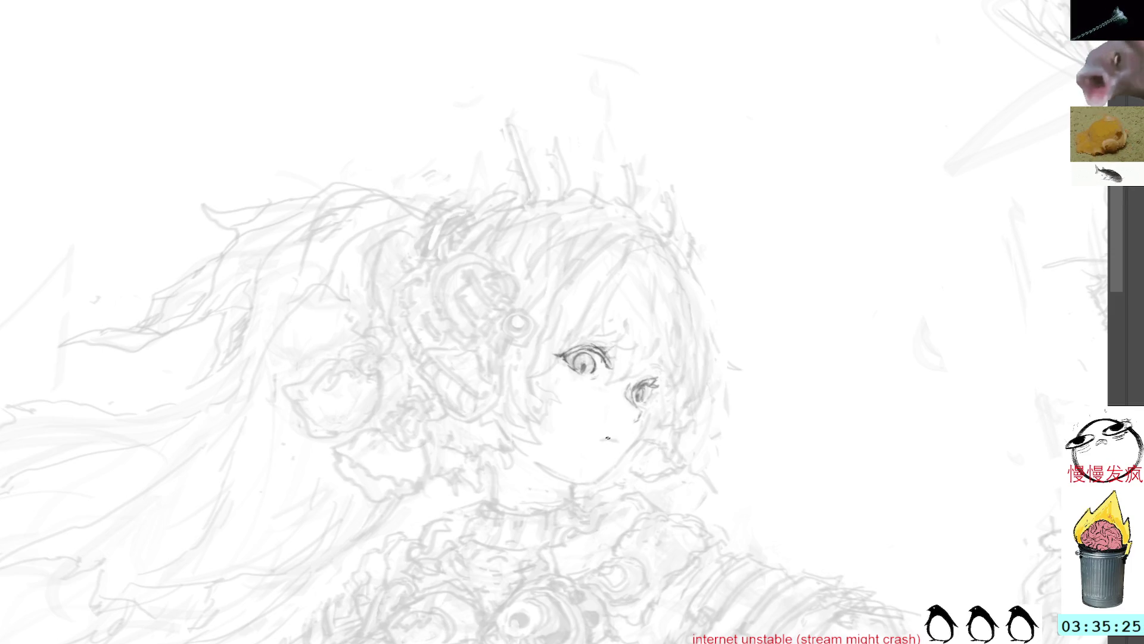
- Draw the mouth line and ink the curved hair strand beside the face
left_click_drag(596, 439, 611, 439)
mouse_move(705, 245)
left_mouse_down()
mouse_move(669, 255)
mouse_move(639, 222)
left_mouse_up()
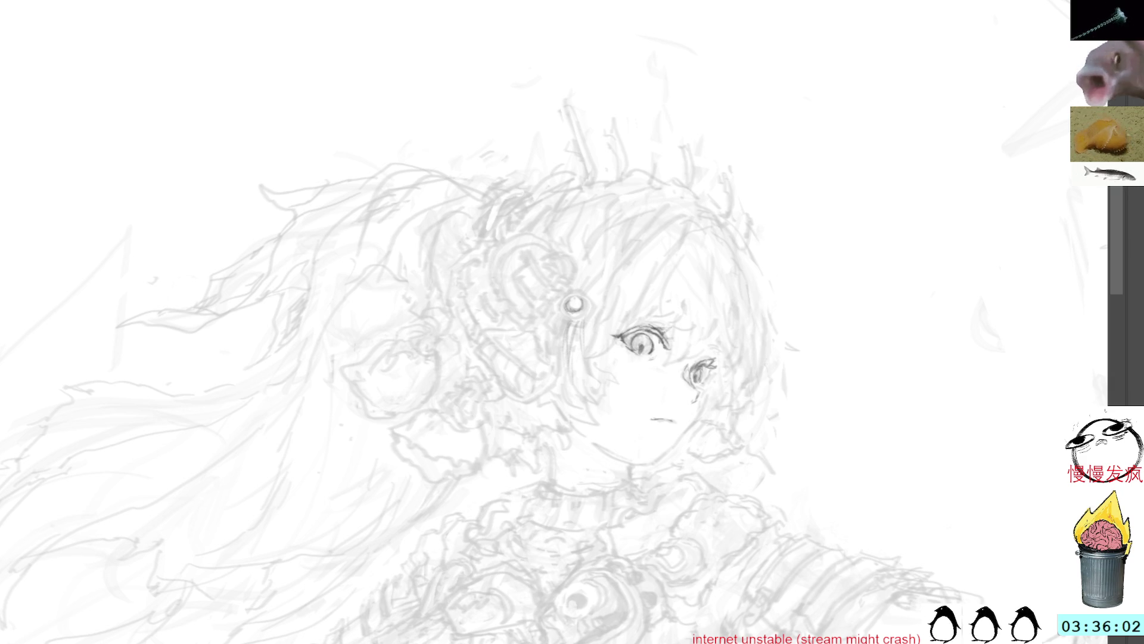
left_click_drag(587, 353, 592, 319)
left_click_drag(599, 386, 590, 345)
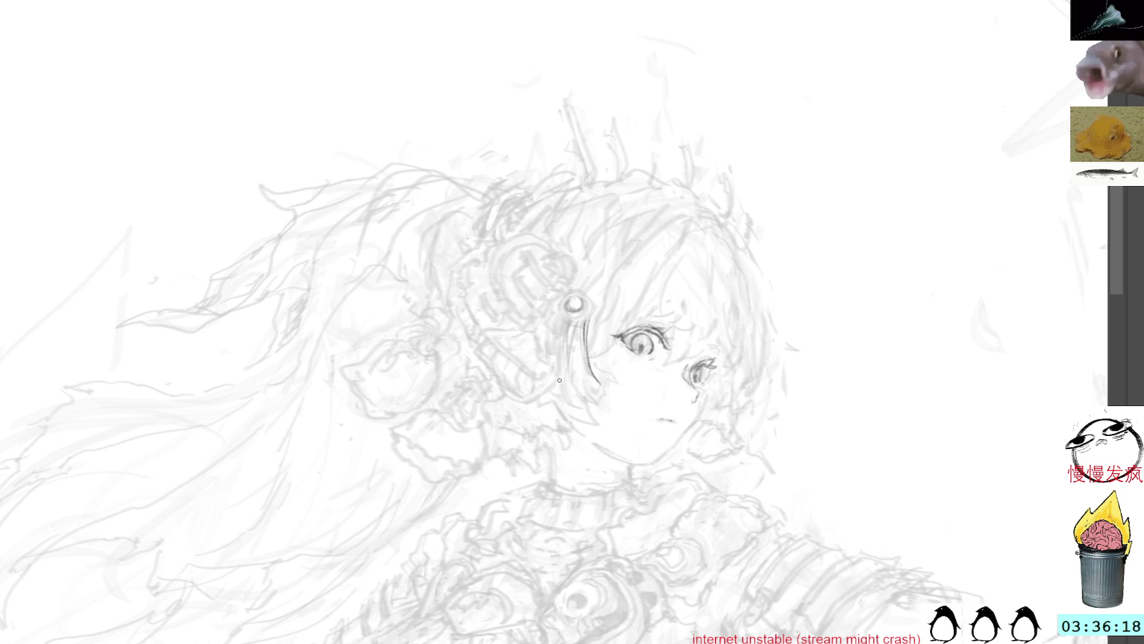
- Try several short strokes around the ear, undoing each attempt
left_click_drag(542, 412, 556, 398)
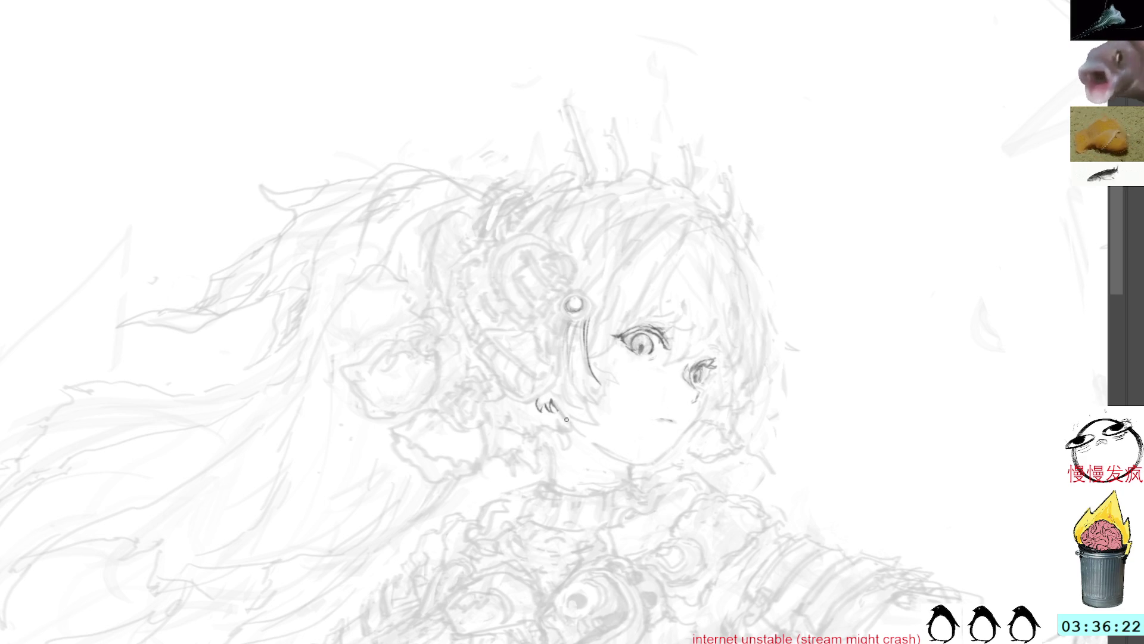
key("ctrl+z")
left_click_drag(560, 366, 576, 415)
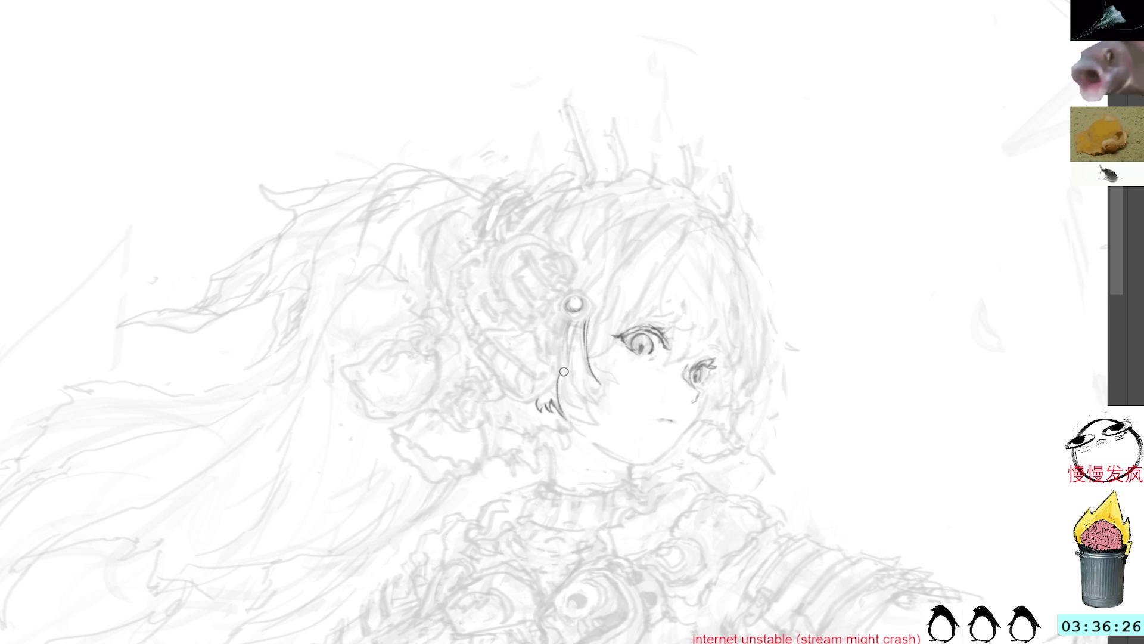
key("ctrl+z")
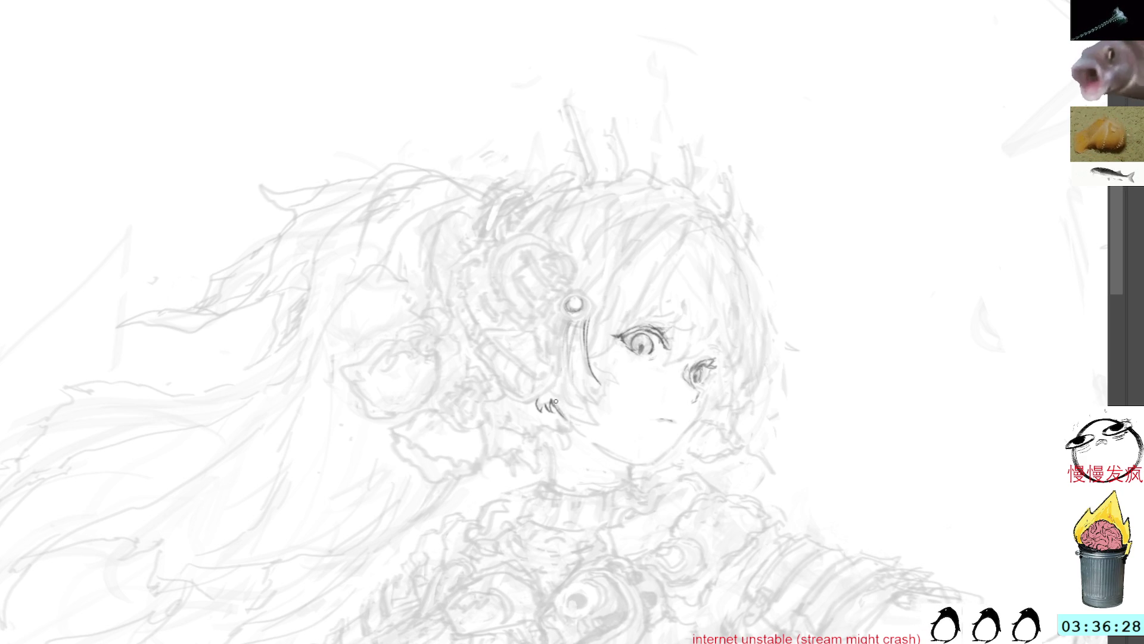
left_click_drag(557, 383, 571, 414)
key("ctrl+z")
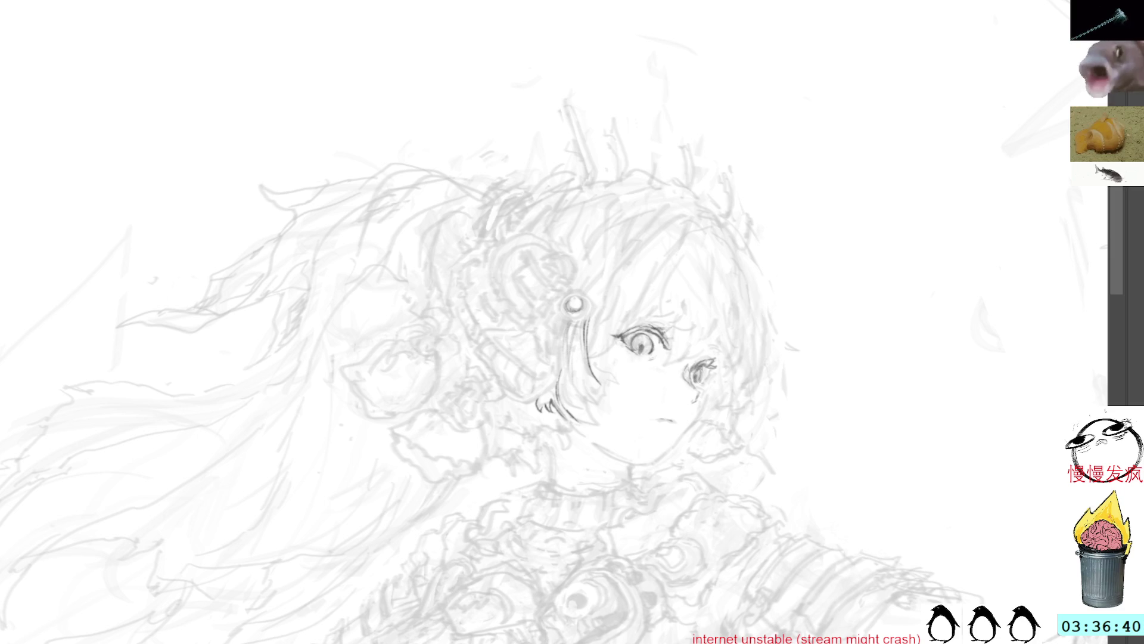
- Darken and refine the thin hair strand under the ornament, adding short strokes below it
mouse_move(576, 416)
left_mouse_down()
mouse_move(596, 427)
mouse_move(600, 405)
left_mouse_up()
left_click_drag(572, 325, 570, 341)
left_click_drag(576, 339, 570, 385)
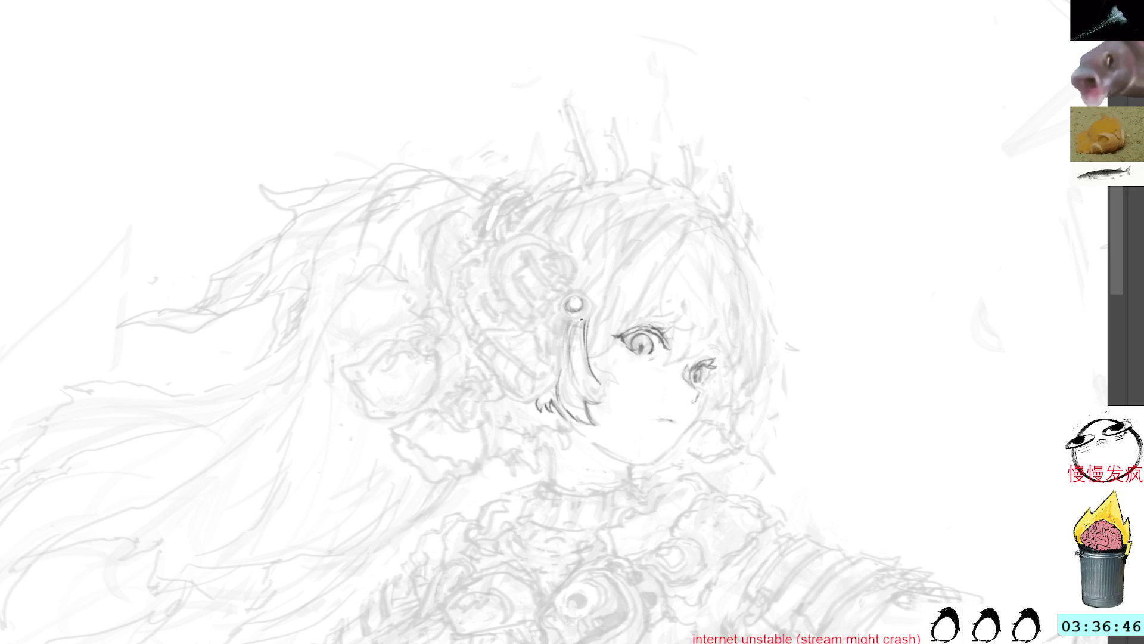
mouse_move(579, 321)
left_mouse_down()
mouse_move(574, 364)
mouse_move(598, 395)
left_mouse_up()
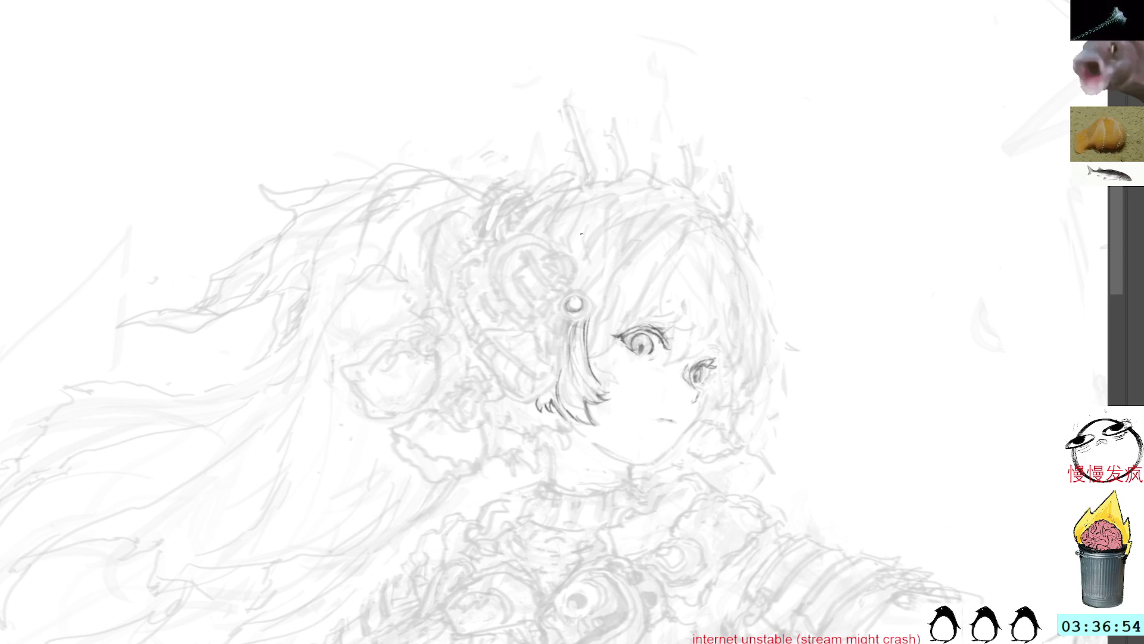
left_click_drag(589, 371, 593, 319)
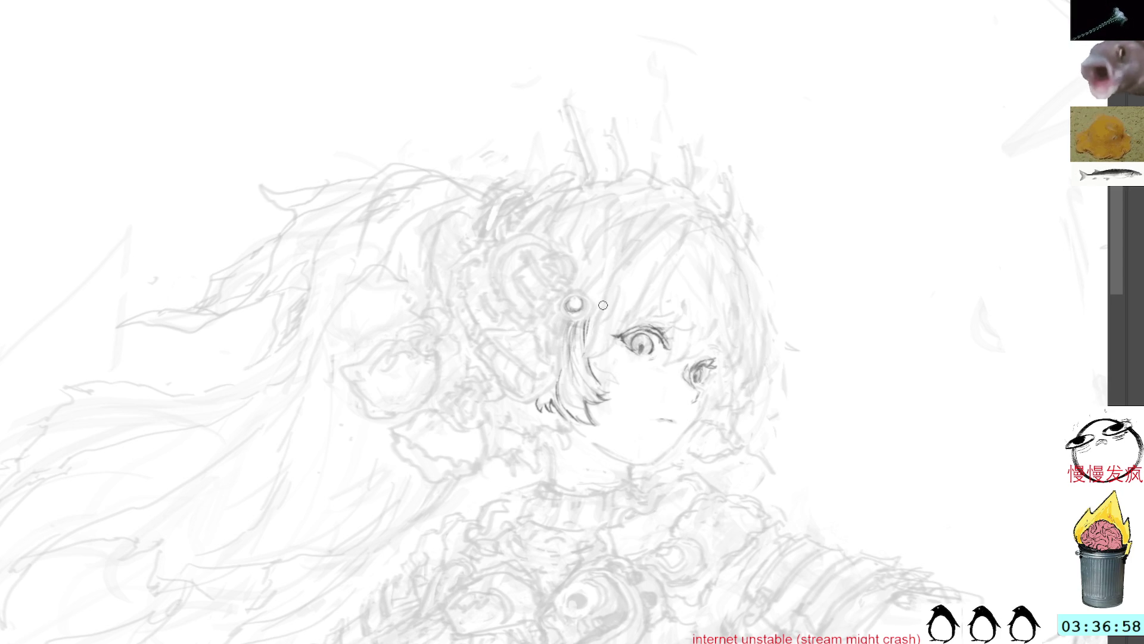
- Ink the hair clip's curved double lines, top edge and upper-left outer edge
left_click_drag(767, 130, 710, 122)
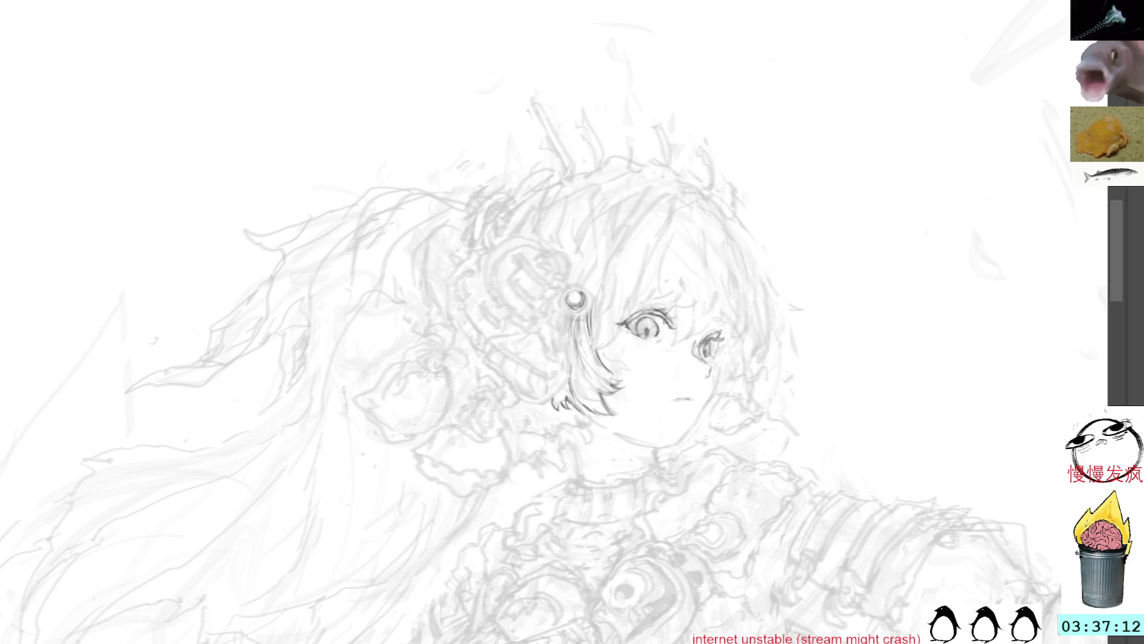
key("End")
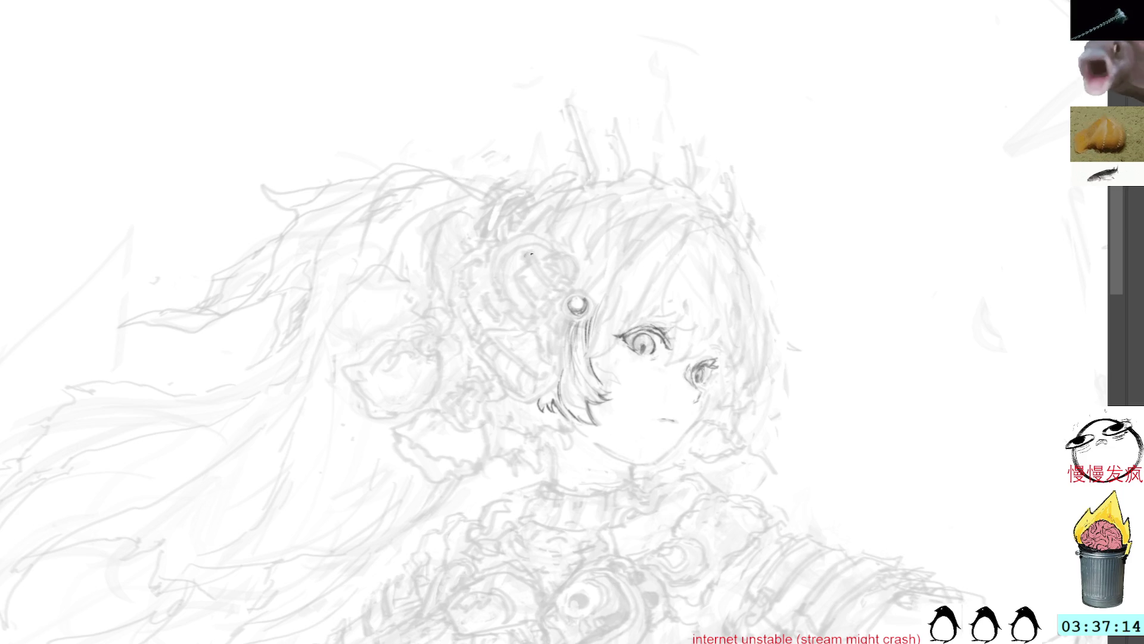
left_click_drag(528, 255, 557, 289)
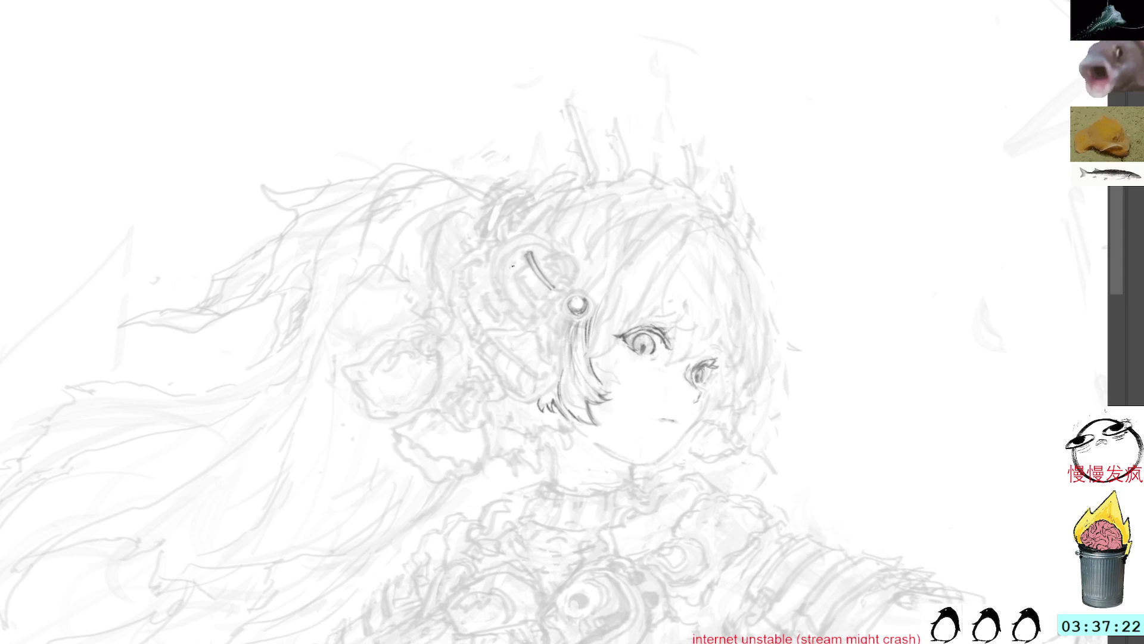
left_click_drag(515, 267, 539, 304)
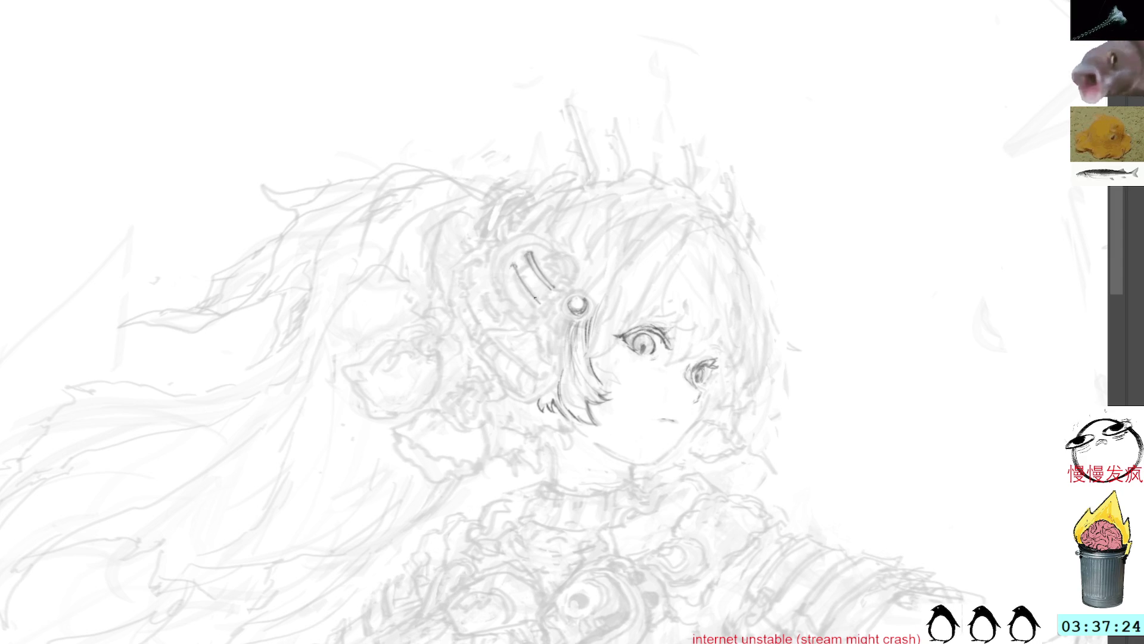
left_click_drag(510, 267, 534, 302)
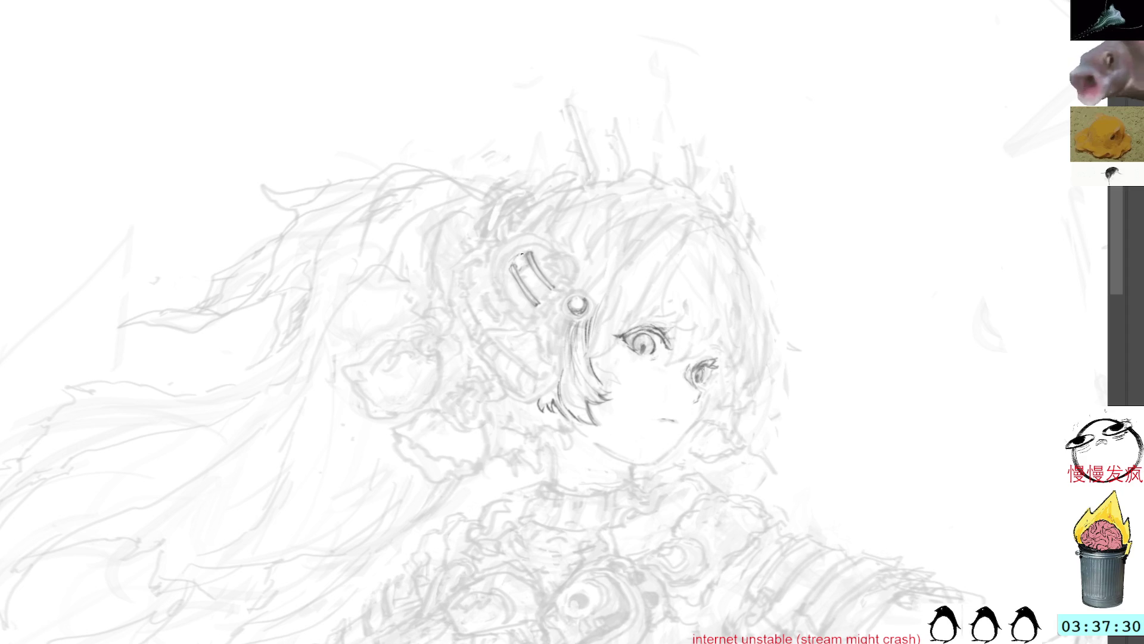
mouse_move(519, 255)
left_mouse_down()
mouse_move(535, 250)
mouse_move(519, 301)
mouse_move(529, 310)
mouse_move(511, 289)
mouse_move(524, 316)
left_mouse_up()
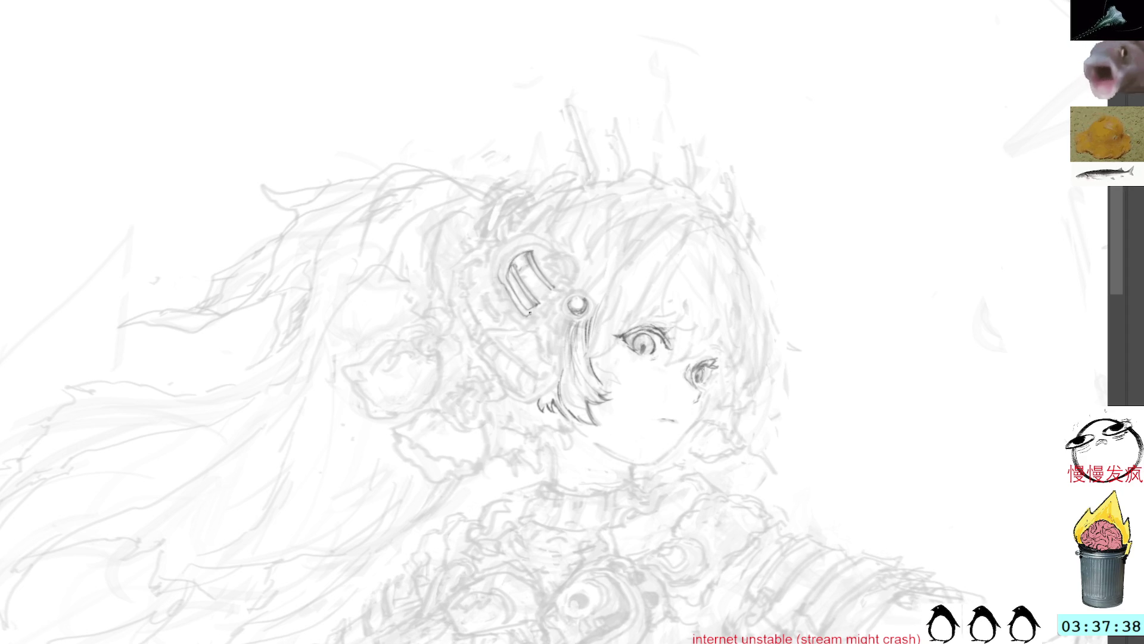
left_click_drag(502, 277, 510, 255)
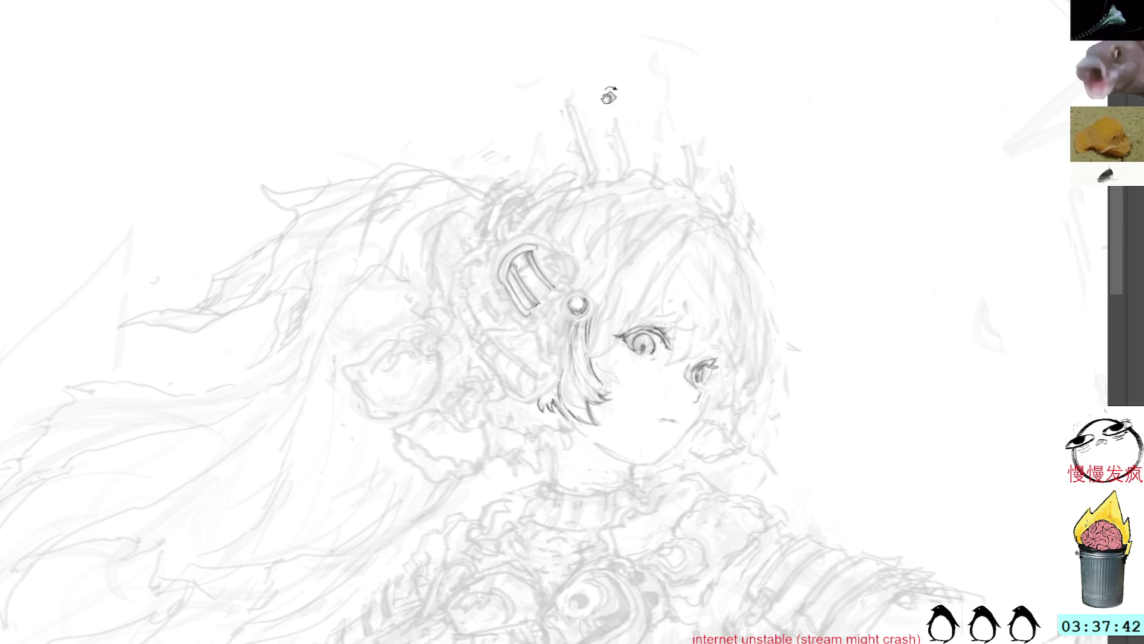
left_click_drag(610, 108, 438, 166)
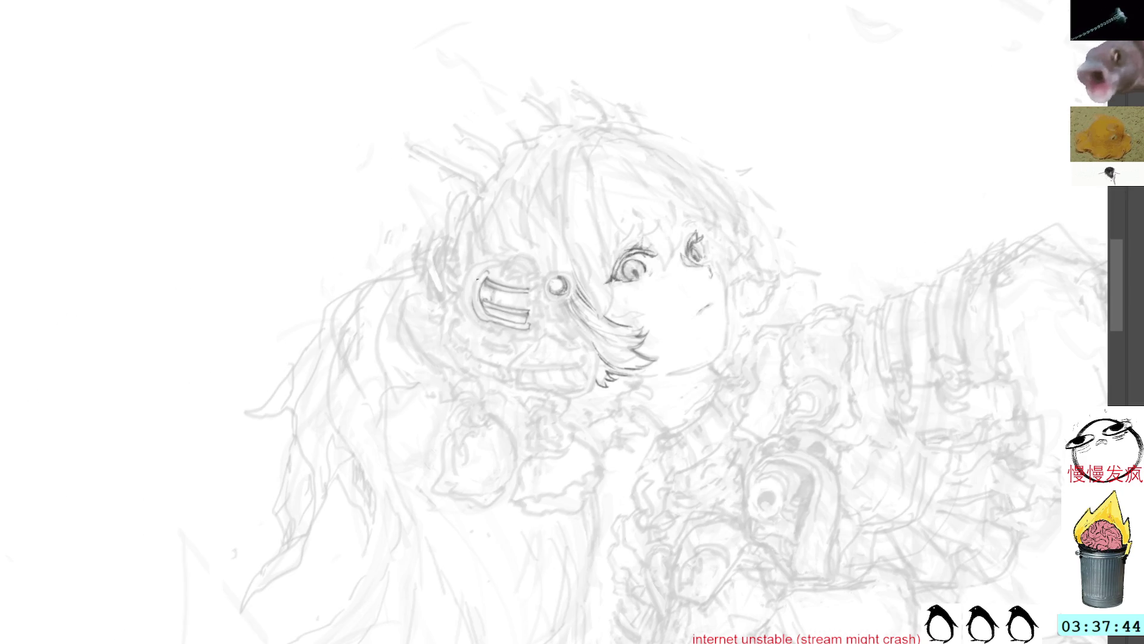
- Ink the hair clip's left outer edge and a short inner detail line
left_click_drag(472, 315, 485, 273)
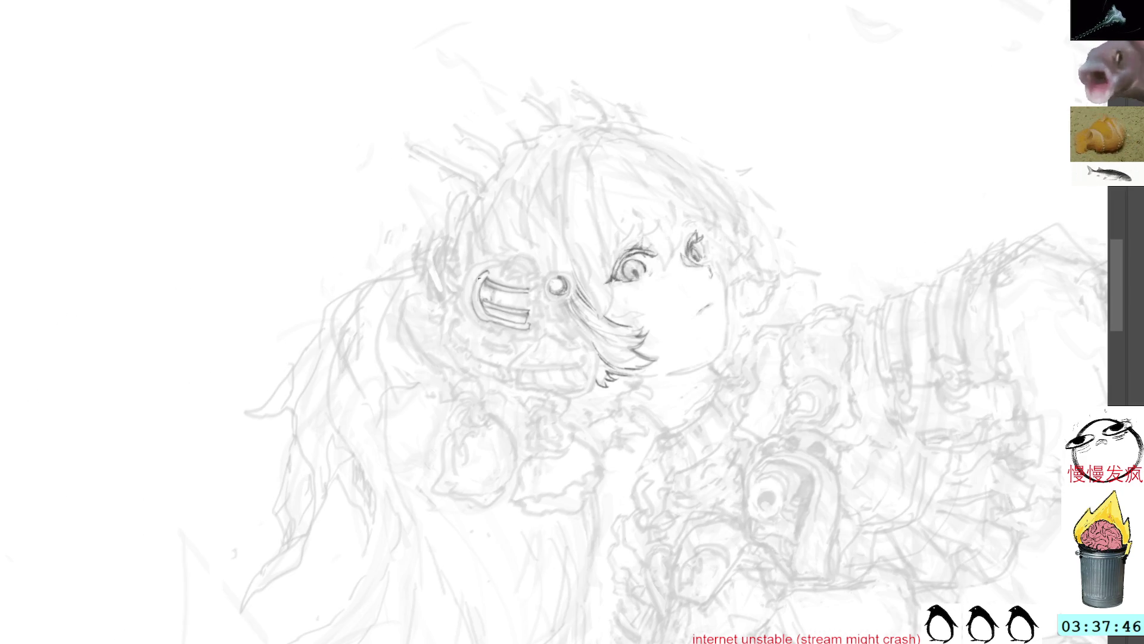
key("Home")
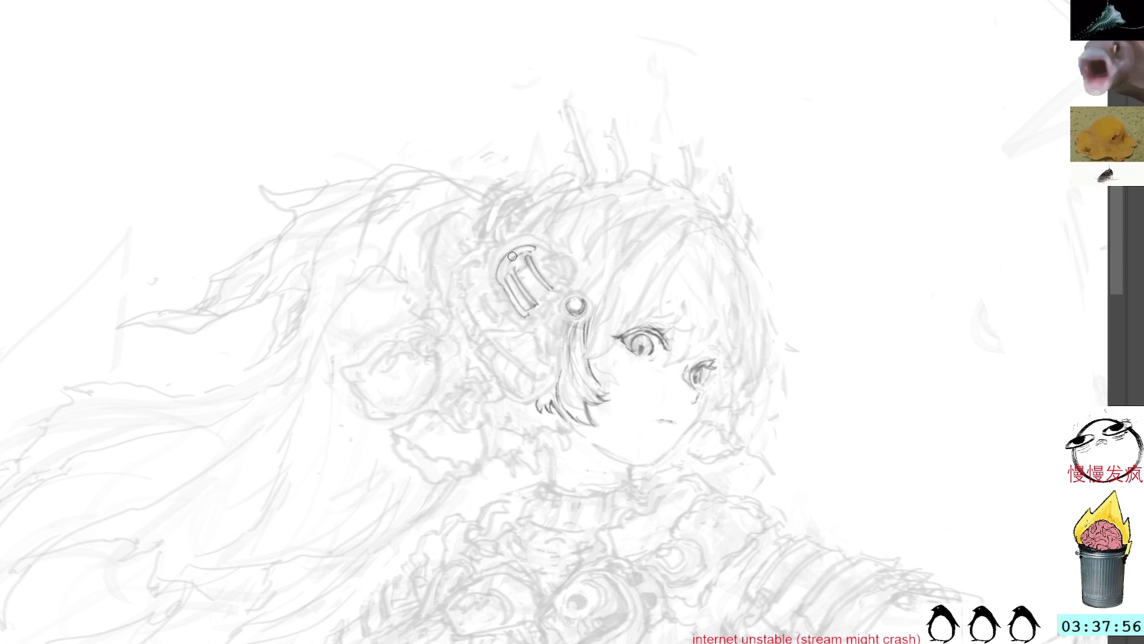
mouse_move(511, 259)
left_mouse_down()
mouse_move(505, 278)
mouse_move(529, 305)
left_mouse_up()
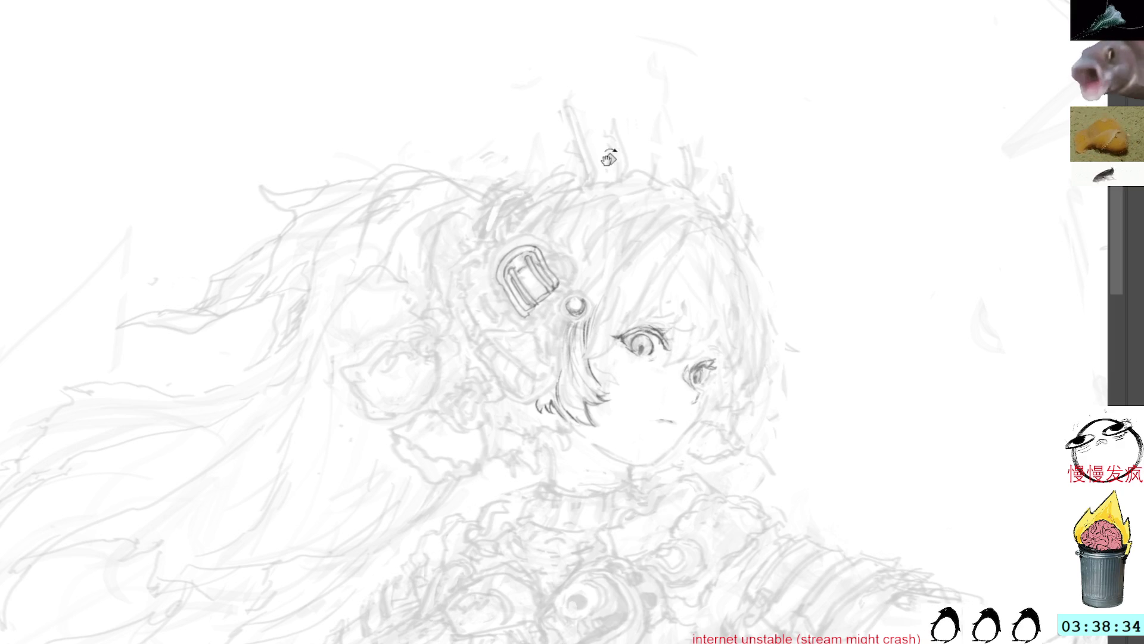
- Rotate the canvas and ink the hair strands sweeping beside the left eye
key("r")
mouse_move(620, 148)
left_mouse_down()
mouse_move(585, 137)
mouse_move(479, 149)
left_mouse_up()
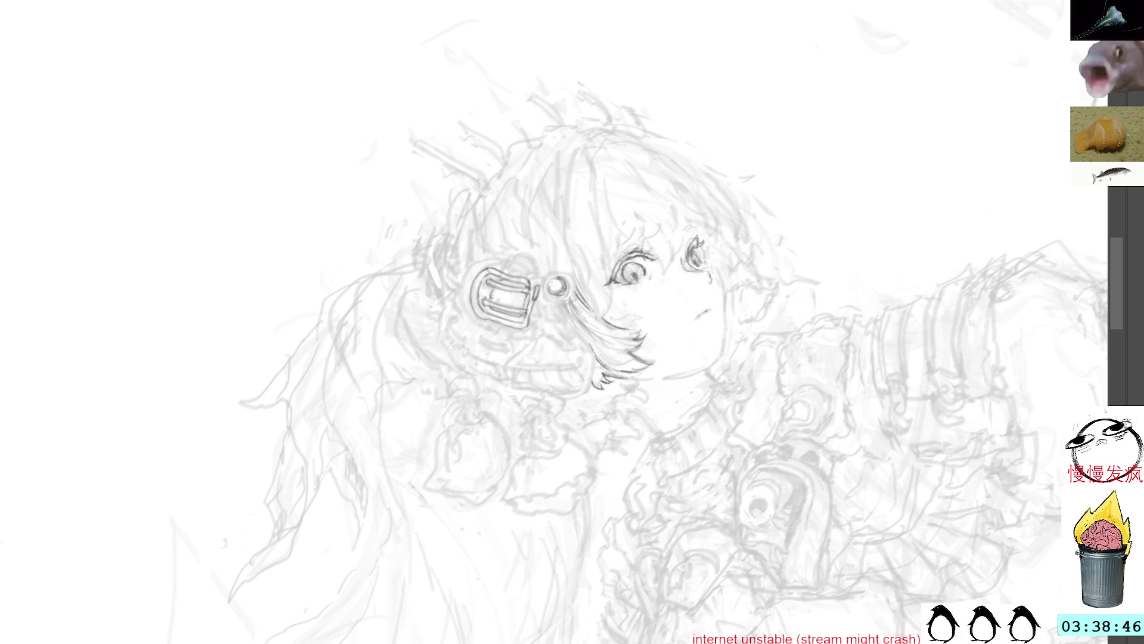
left_click_drag(417, 6, 500, 12)
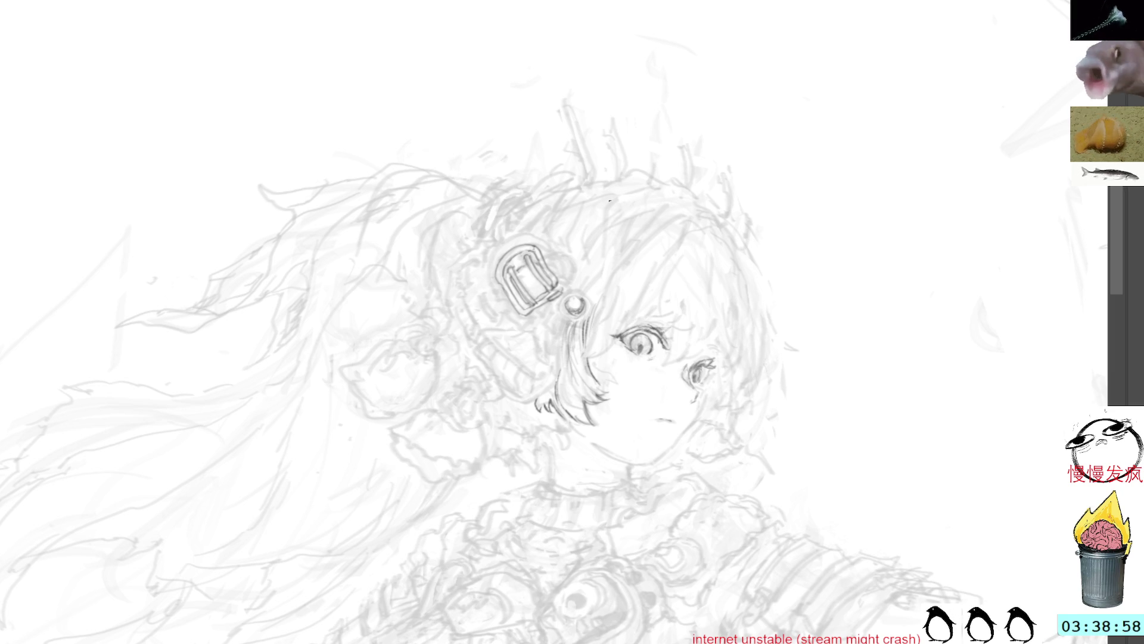
left_click_drag(633, 247, 602, 293)
left_click_drag(651, 220, 598, 311)
- Extend and darken the hair strands beside the left eye down to their lower ends
mouse_move(656, 207)
left_mouse_down()
mouse_move(614, 281)
mouse_move(606, 322)
left_mouse_up()
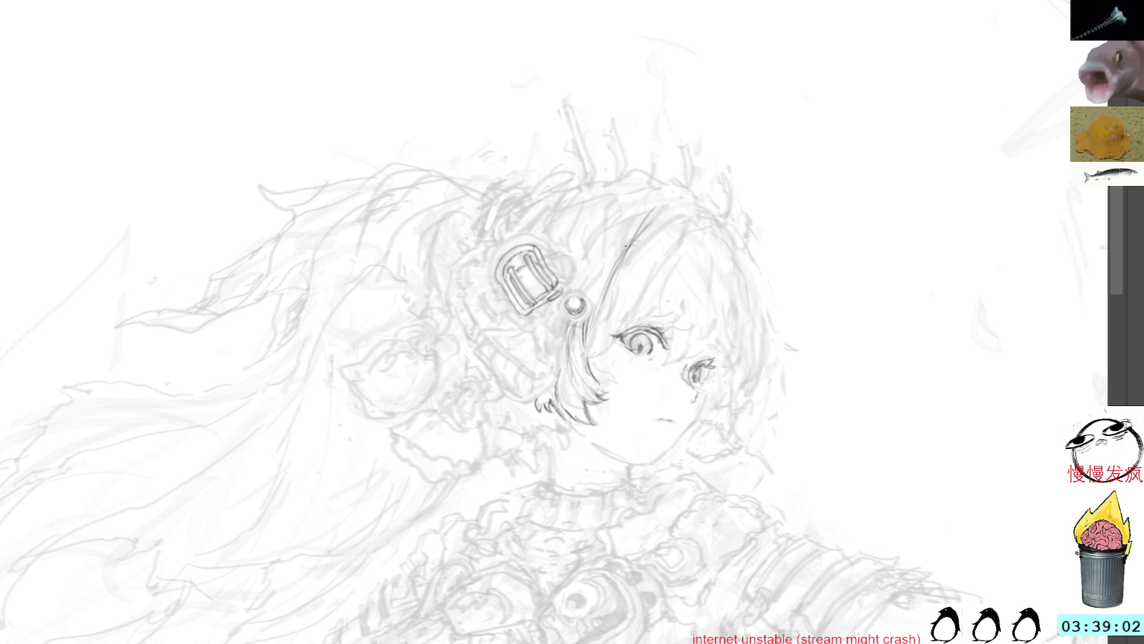
left_click_drag(614, 276, 596, 345)
left_click_drag(605, 296, 589, 352)
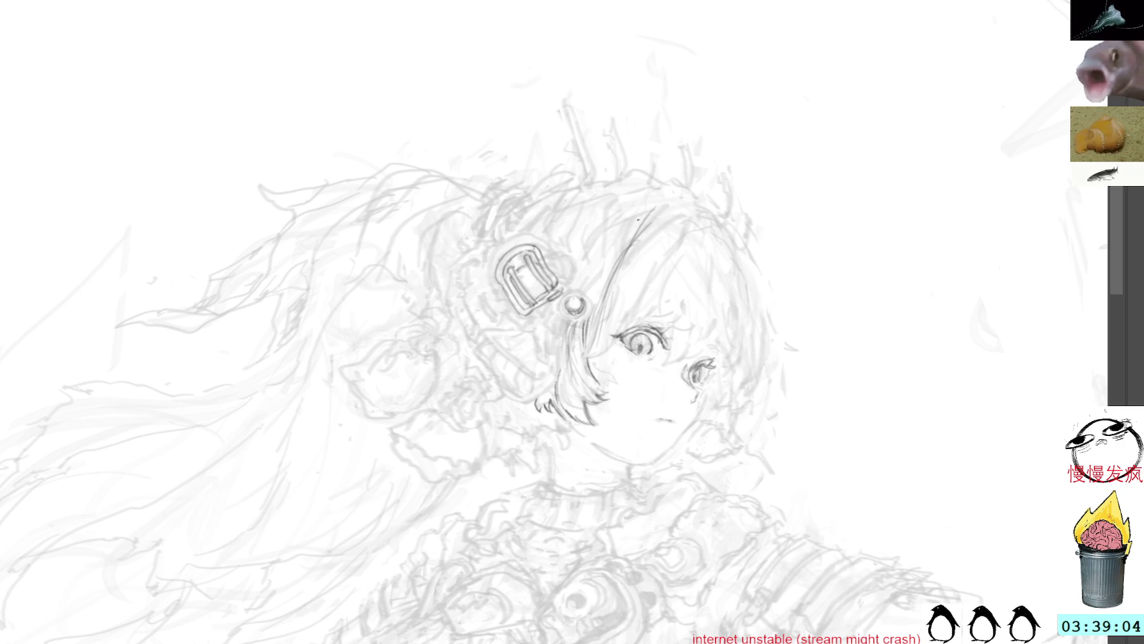
left_click_drag(642, 220, 600, 321)
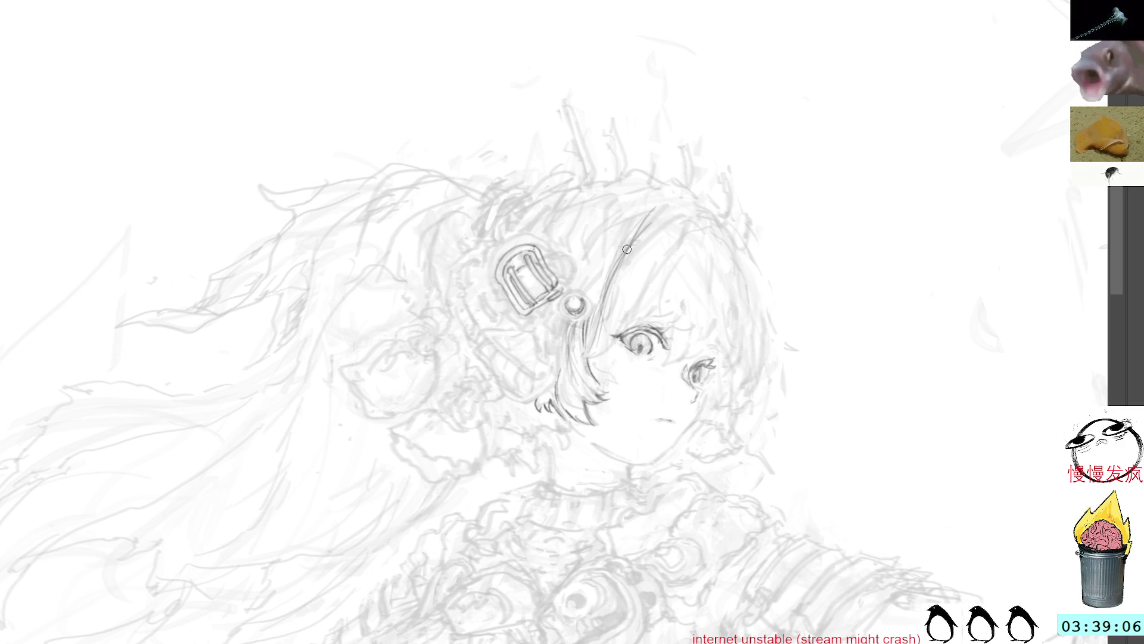
key("Delete")
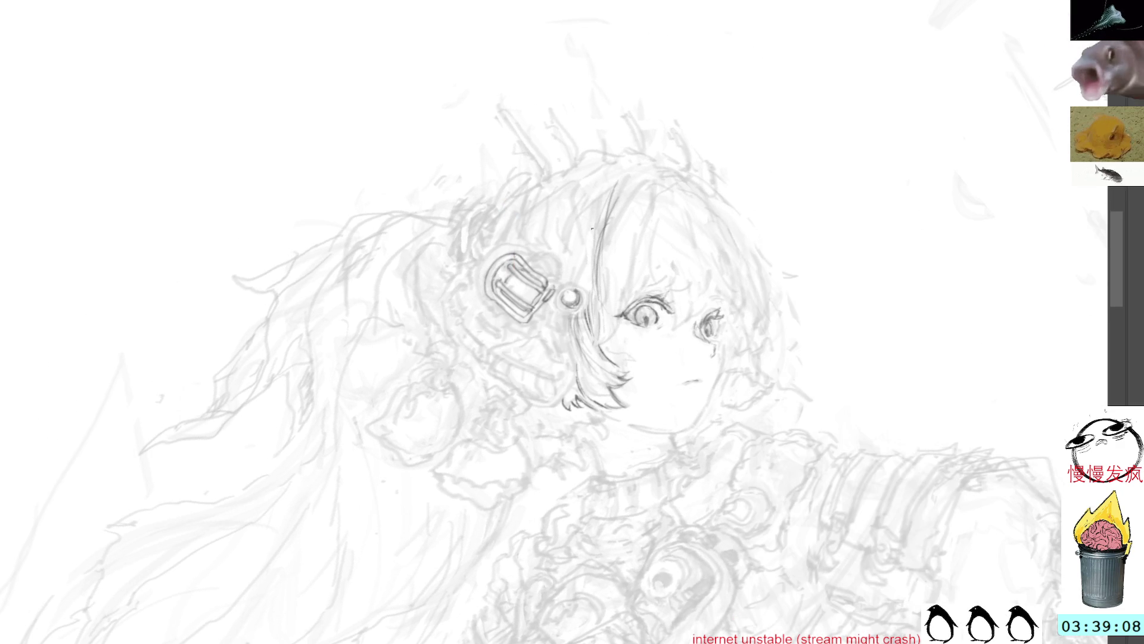
left_click_drag(602, 280, 594, 335)
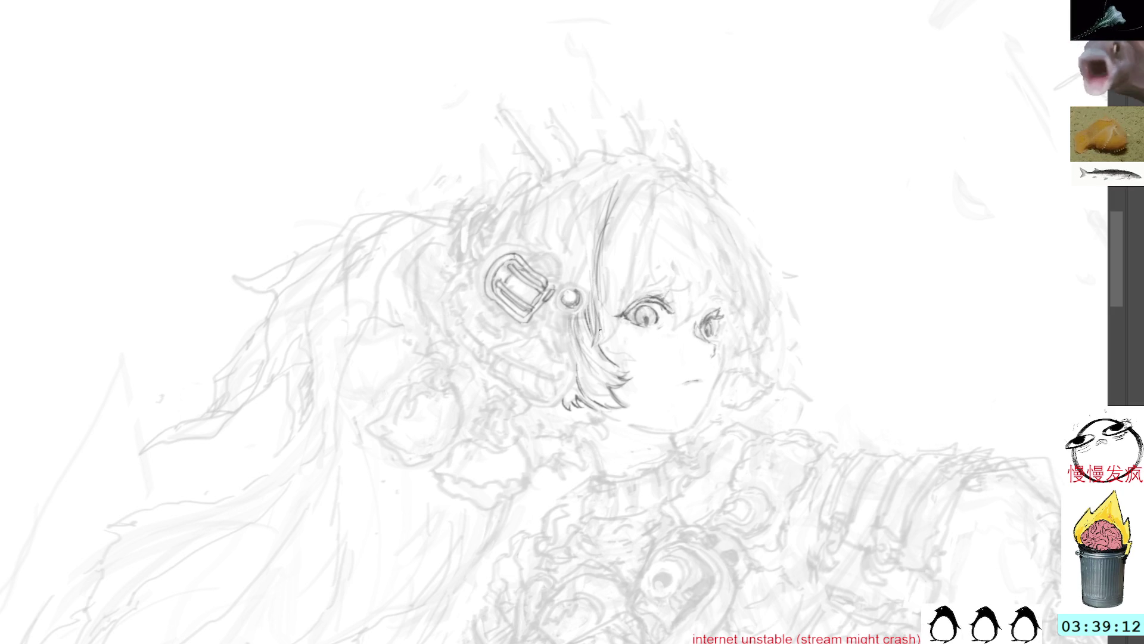
left_click_drag(604, 322, 605, 346)
- Ink a darker strand above the left eye, continuing it down beside the face
mouse_move(721, 149)
left_mouse_down()
mouse_move(690, 108)
mouse_move(620, 172)
mouse_move(612, 225)
left_mouse_up()
left_click_drag(622, 159, 614, 211)
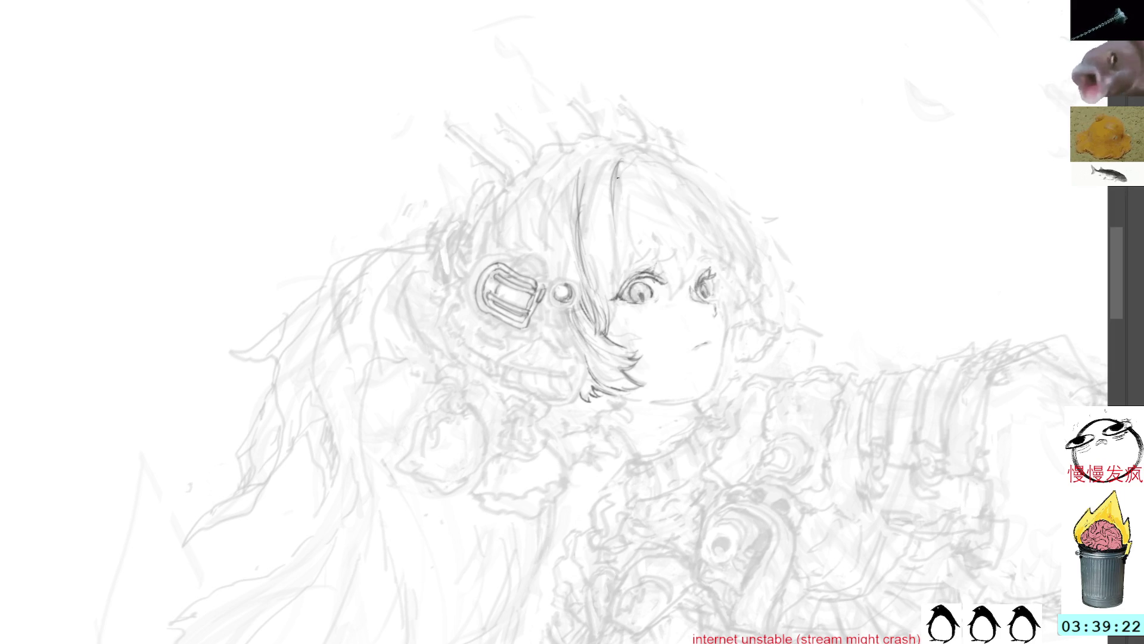
left_click_drag(613, 170, 615, 194)
mouse_move(612, 148)
left_mouse_down()
mouse_move(589, 174)
mouse_move(586, 255)
left_mouse_up()
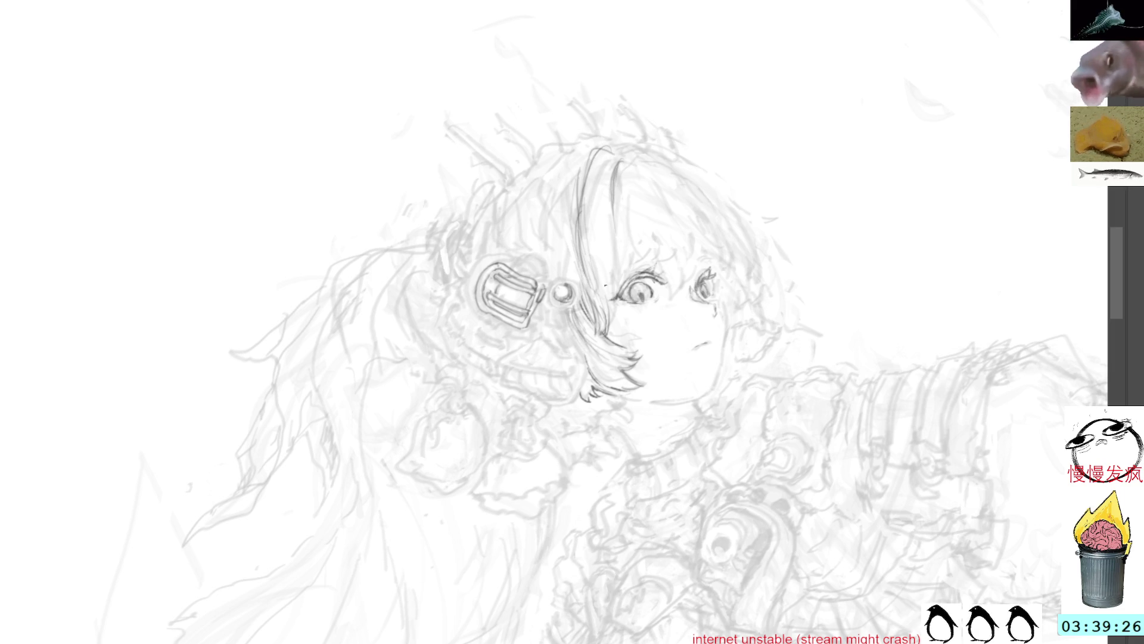
left_click_drag(619, 306, 618, 327)
left_click_drag(617, 252, 612, 336)
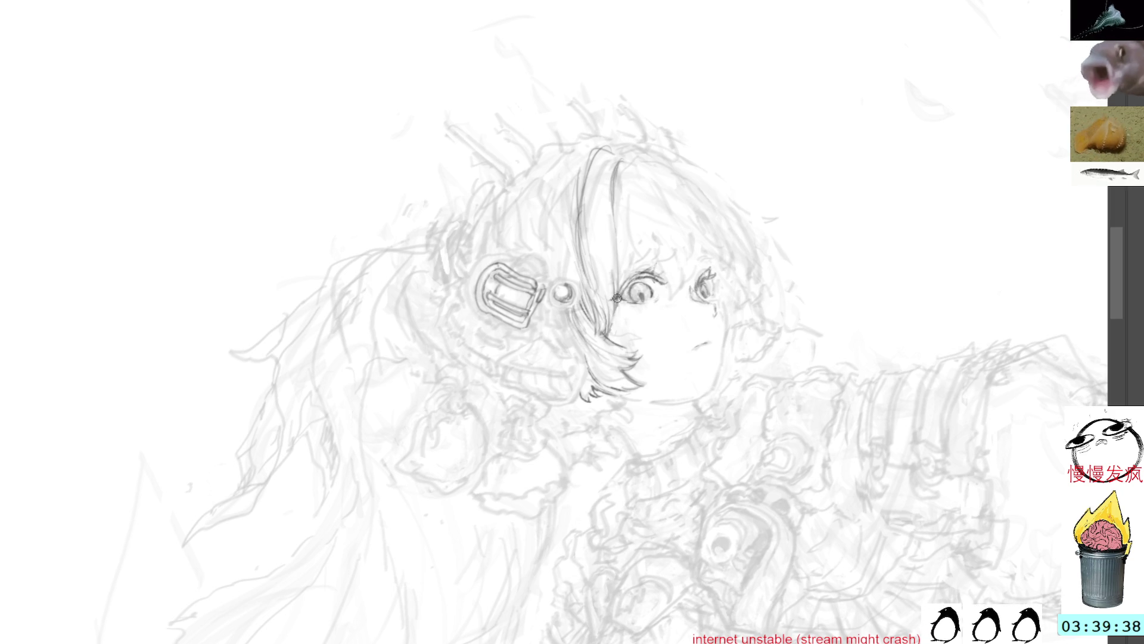
left_click_drag(614, 305, 610, 325)
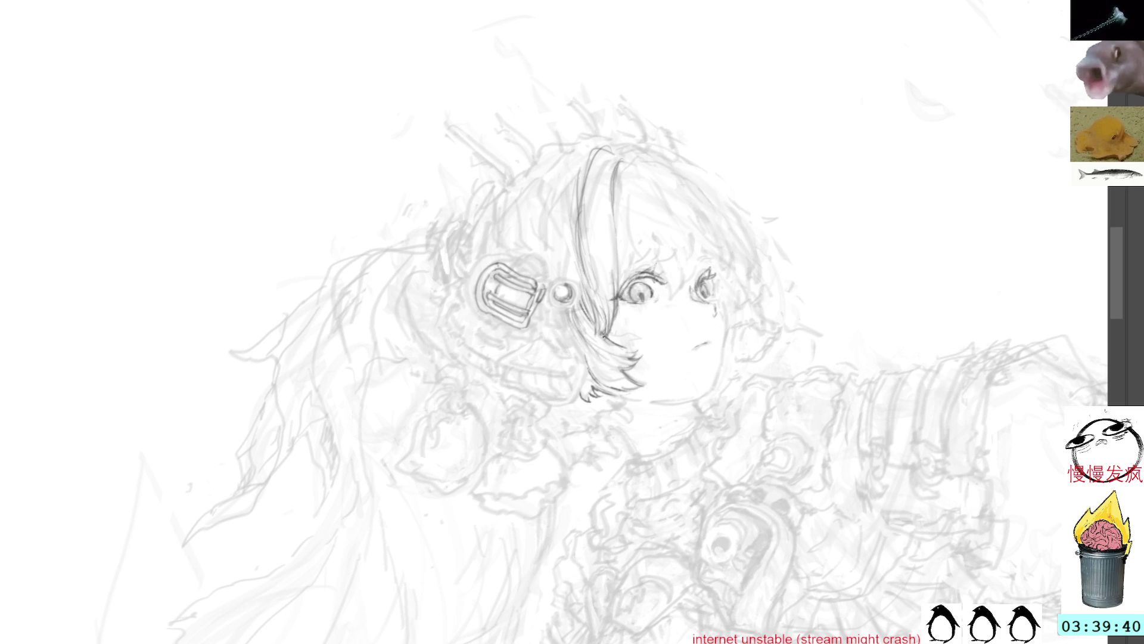
- Trace the right-side hair line and extend it downward
key("End")
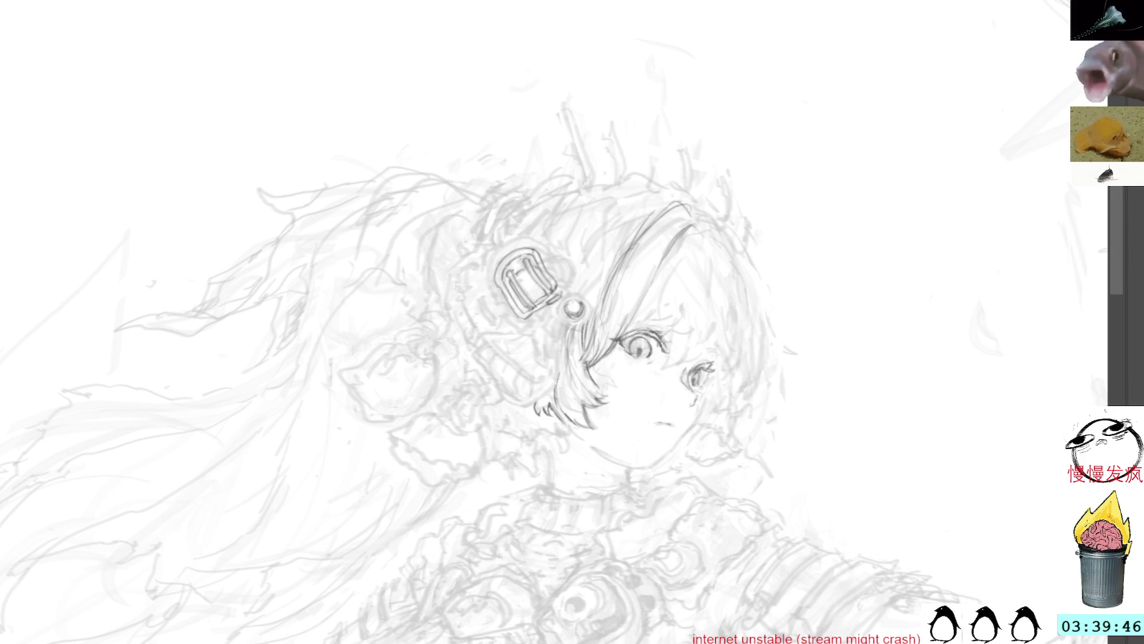
mouse_move(710, 225)
left_mouse_down()
mouse_move(725, 241)
mouse_move(750, 379)
left_mouse_up()
mouse_move(737, 263)
left_mouse_down()
mouse_move(754, 334)
mouse_move(738, 397)
left_mouse_up()
left_click_drag(747, 353, 716, 432)
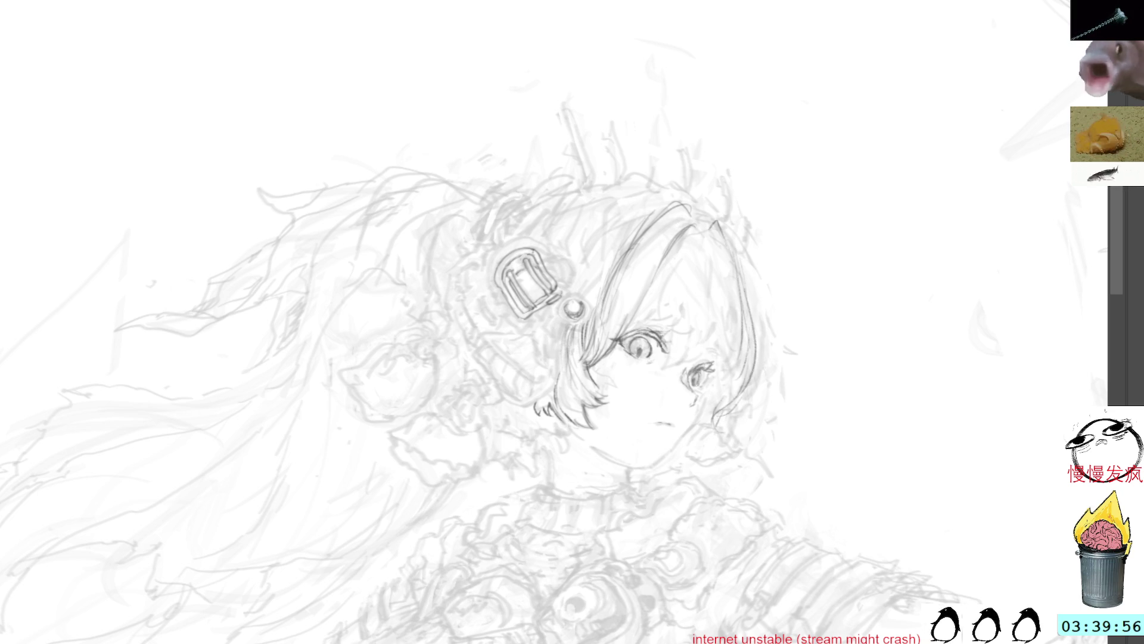
- Firm up the buckle's lower-left edge with a short angled tab
left_click_drag(507, 302, 507, 317)
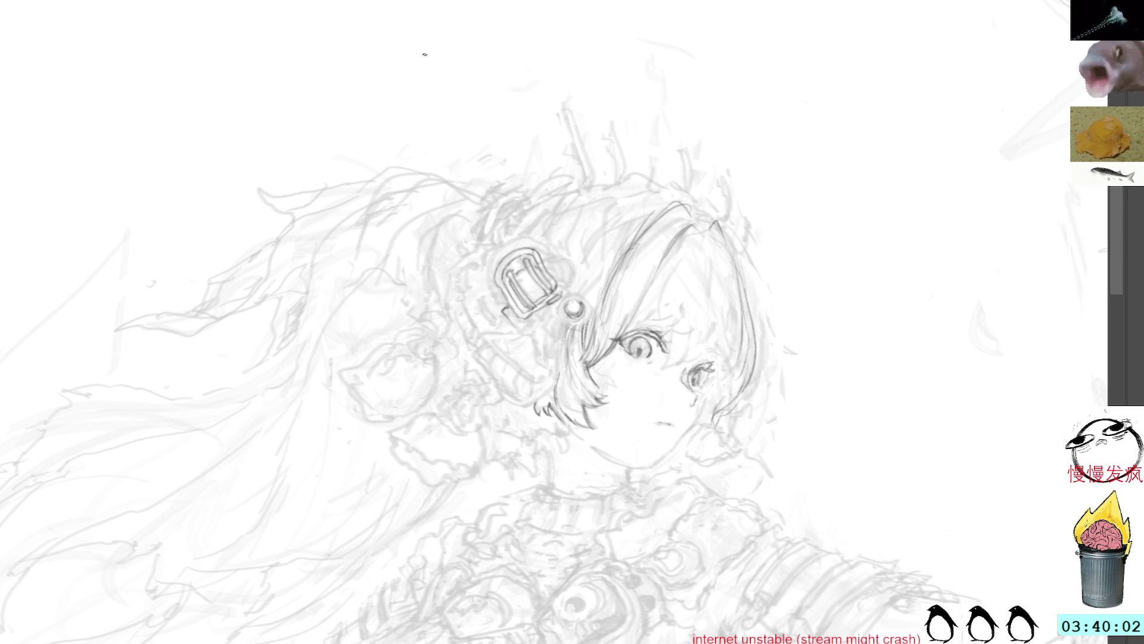
left_click_drag(507, 311, 531, 327)
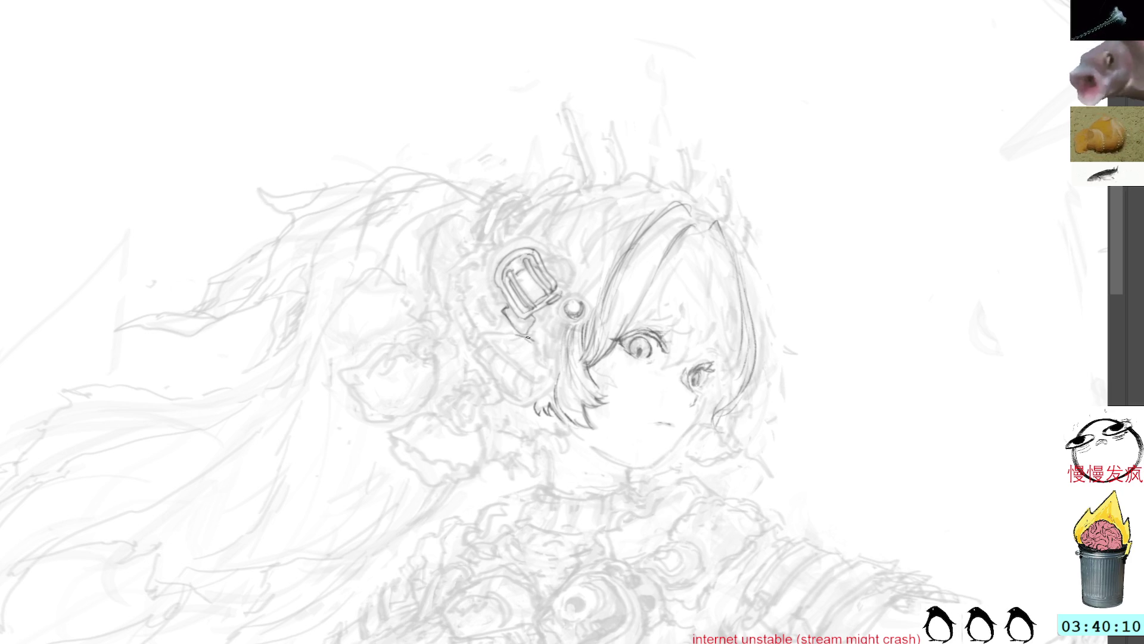
left_click_drag(582, 119, 682, 213)
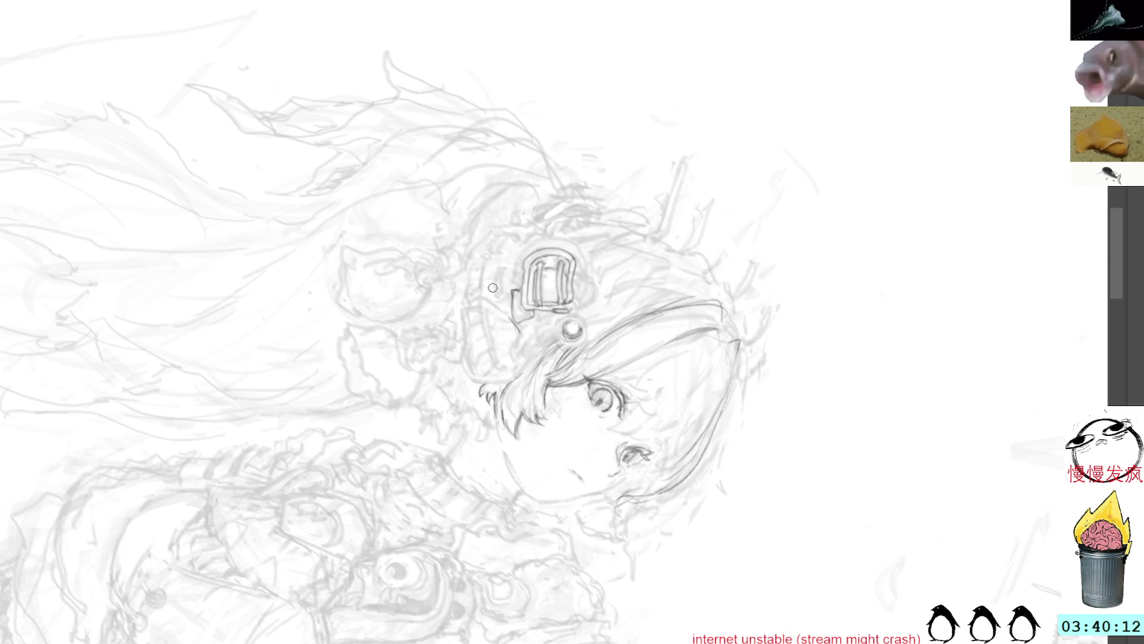
- Draw the pointed piece below the buckle, a curve by the ear and a line toward the neck
left_click_drag(481, 303, 502, 368)
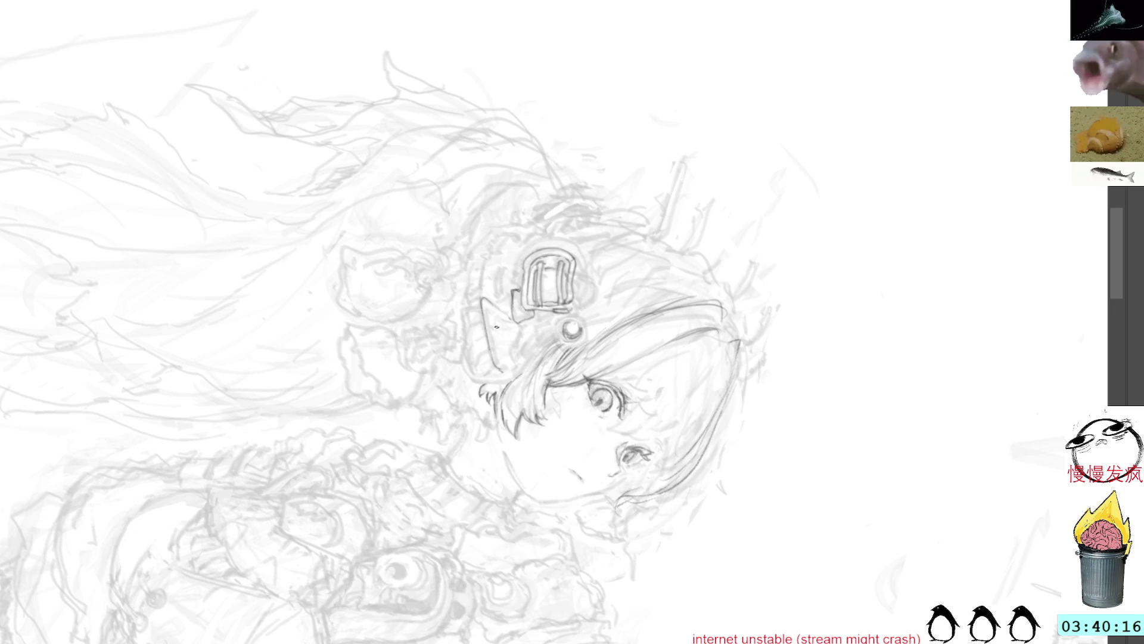
left_click_drag(483, 304, 502, 368)
left_click_drag(486, 308, 516, 331)
left_click_drag(539, 184, 524, 213)
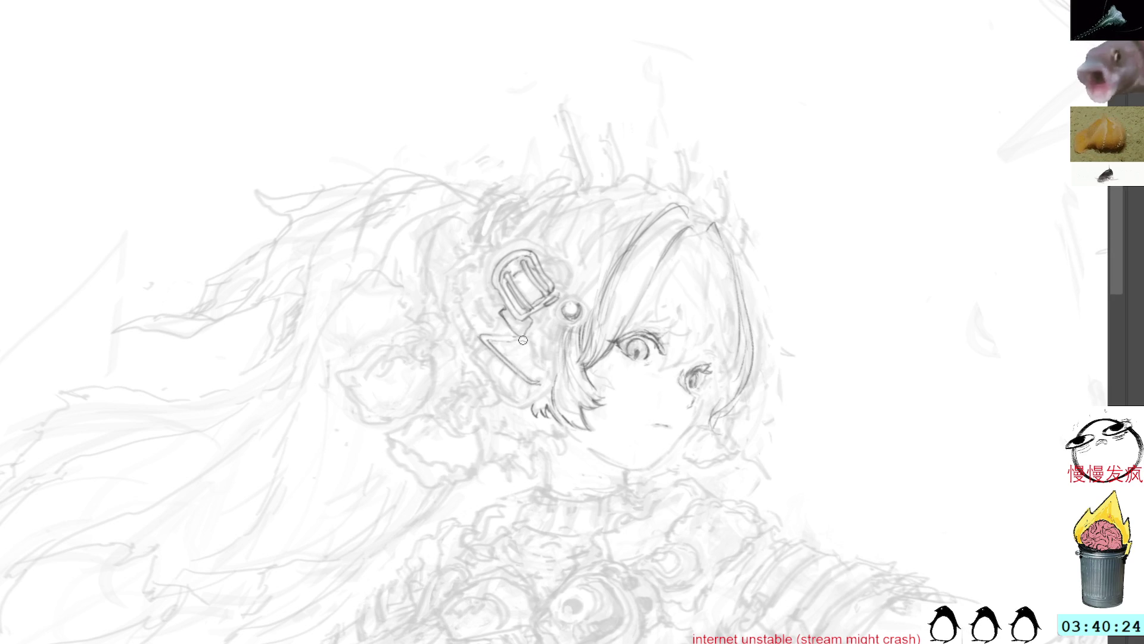
mouse_move(506, 366)
left_mouse_down()
mouse_move(501, 384)
mouse_move(530, 394)
left_mouse_up()
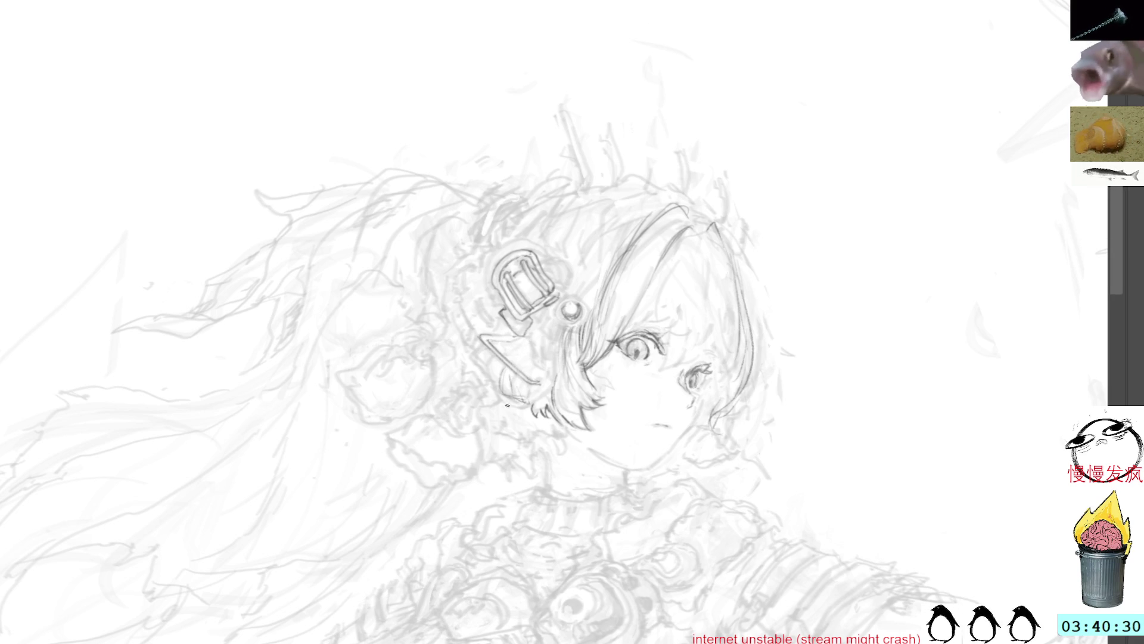
left_click_drag(512, 413, 528, 459)
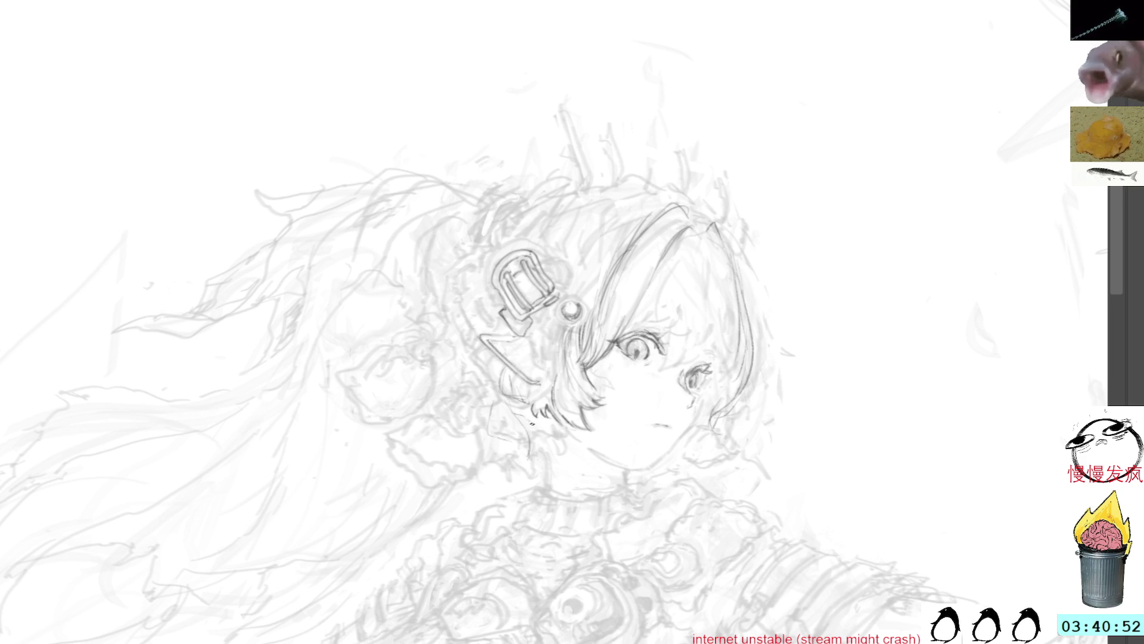
left_click_drag(514, 414, 543, 452)
left_click_drag(545, 451, 593, 471)
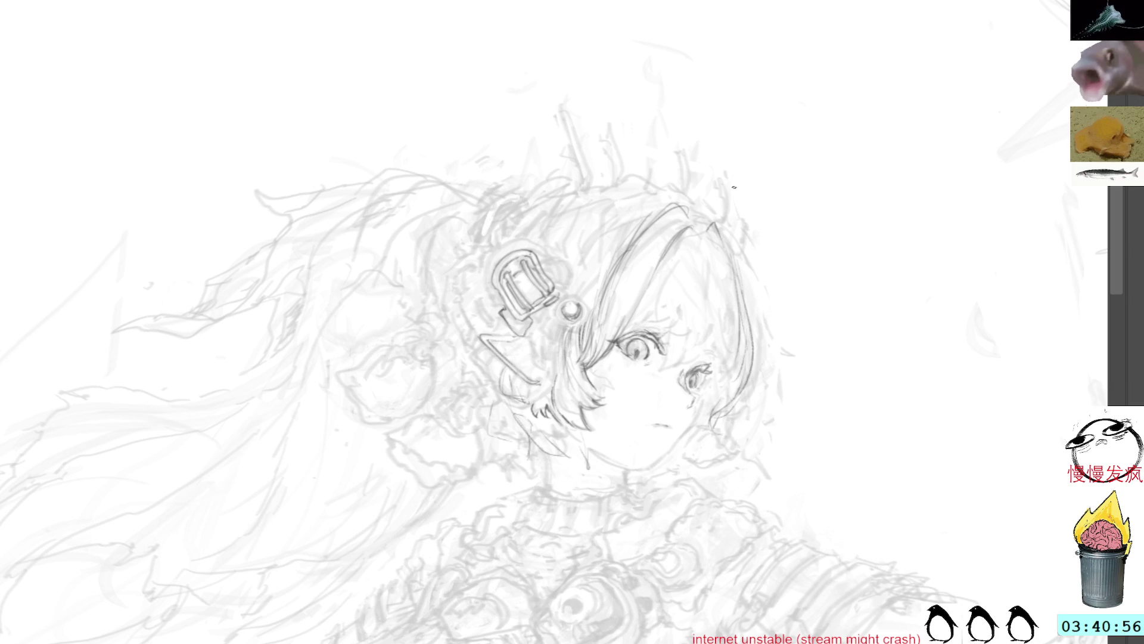
- Remove the stray arch stroke near the collar by lassoing and deleting it
mouse_move(512, 427)
left_mouse_down()
mouse_move(534, 431)
mouse_move(518, 439)
left_mouse_up()
key("Delete")
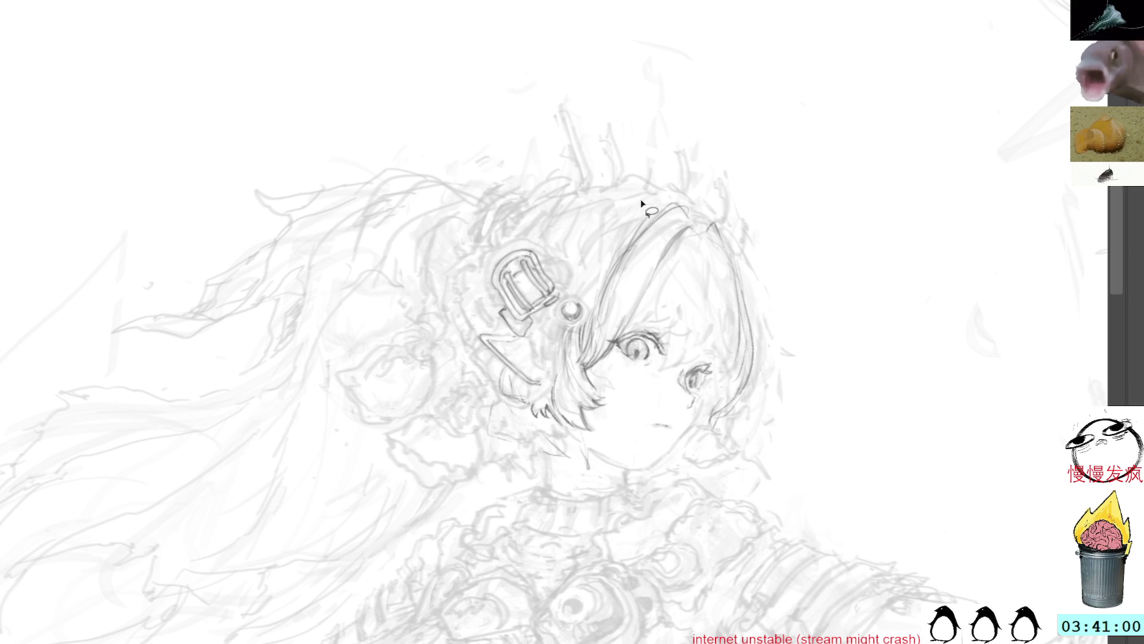
mouse_move(510, 444)
left_mouse_down()
mouse_move(489, 407)
mouse_move(486, 452)
left_mouse_up()
key("Delete")
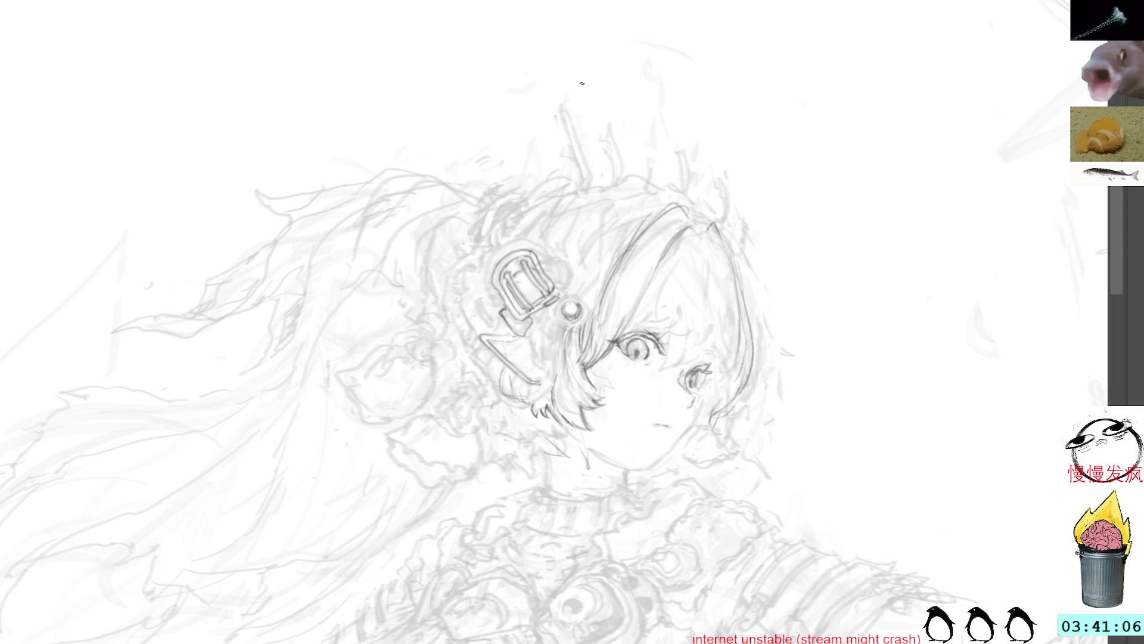
- Tilt the canvas about 20° and ink the ear outline beside the hair clip
key("r")
mouse_move(624, 77)
left_mouse_down()
mouse_move(674, 148)
mouse_move(691, 229)
left_mouse_up()
mouse_move(517, 331)
left_mouse_down()
mouse_move(483, 299)
mouse_move(507, 320)
left_mouse_up()
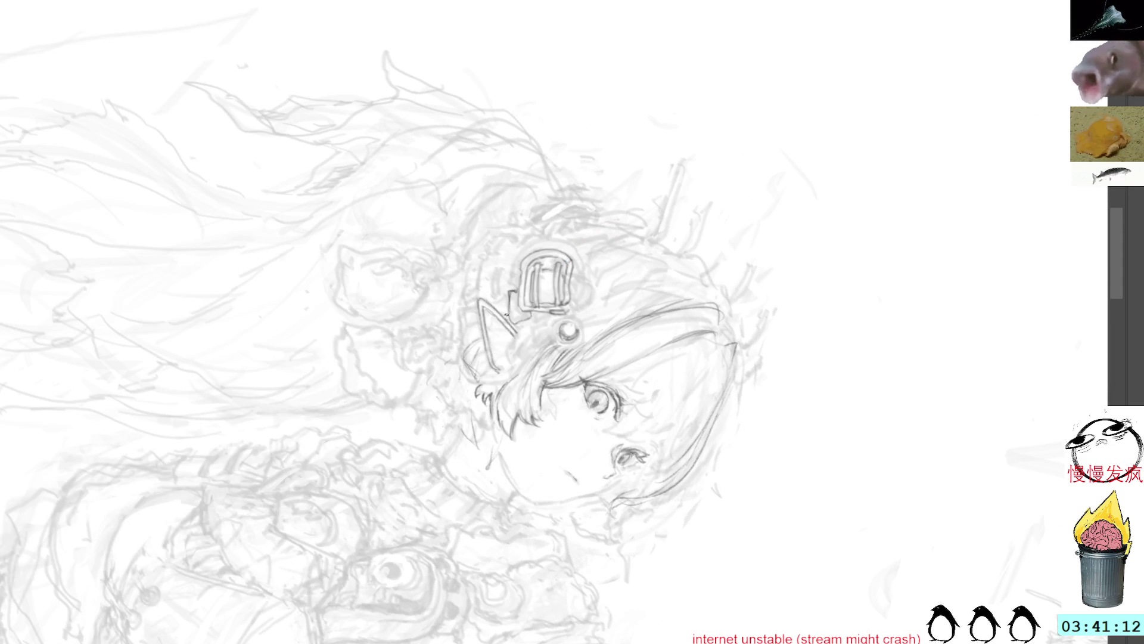
left_click_drag(581, 69, 644, 227)
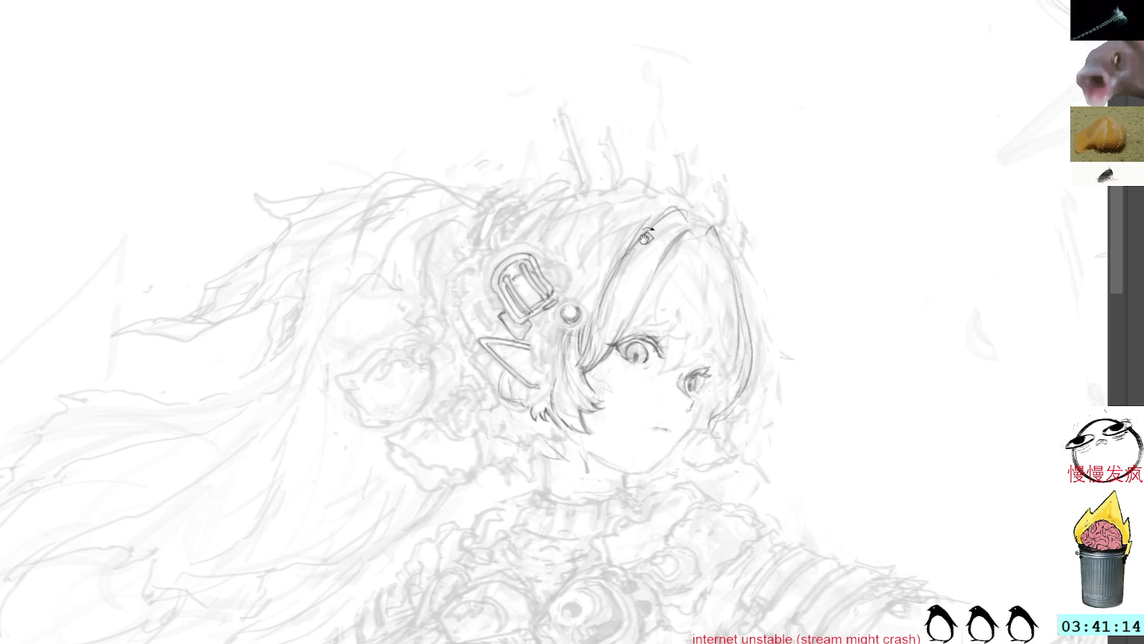
- Bring the torso into view and add short lines forming a small shape on the chest
left_click_drag(750, 308, 724, 153)
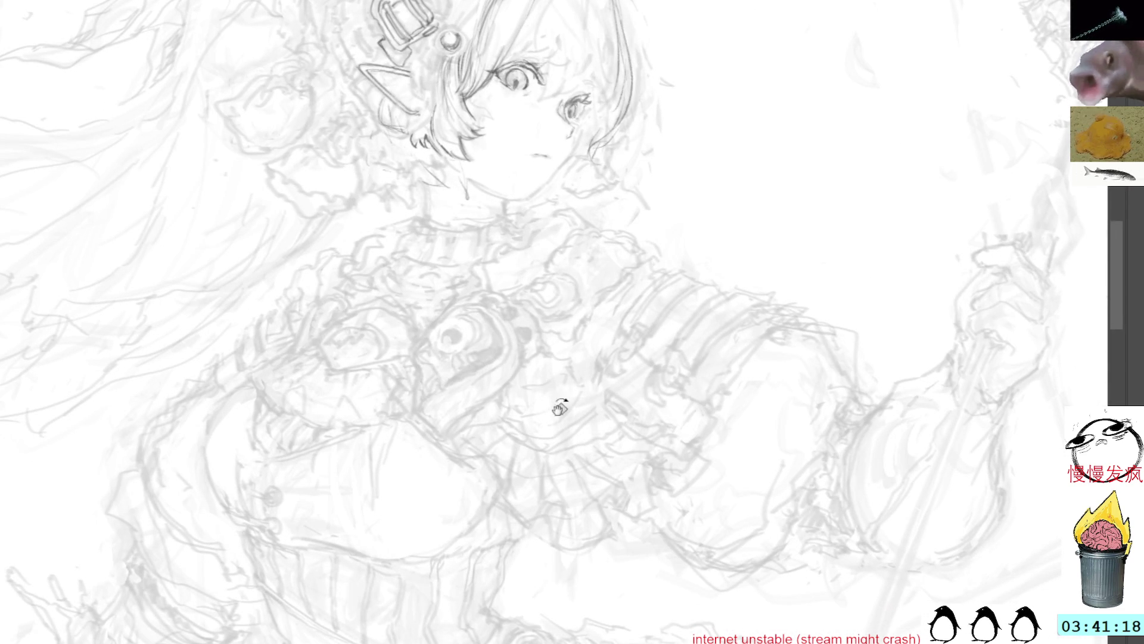
mouse_move(504, 465)
left_mouse_down()
mouse_move(523, 521)
mouse_move(565, 520)
left_mouse_up()
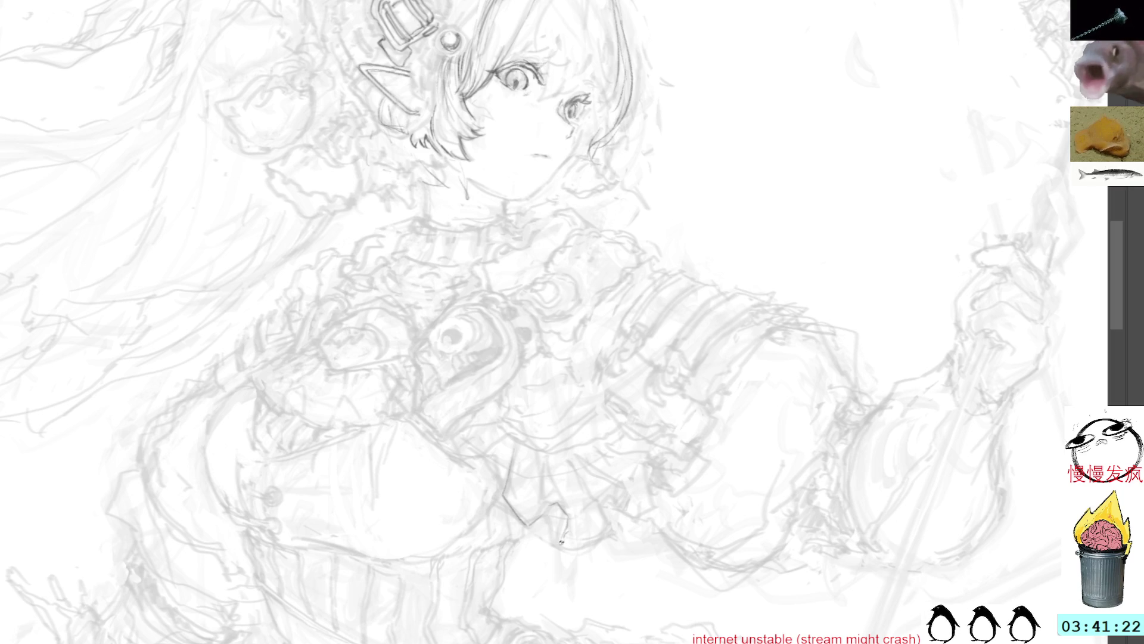
left_click_drag(551, 509, 559, 547)
left_click_drag(551, 508, 564, 530)
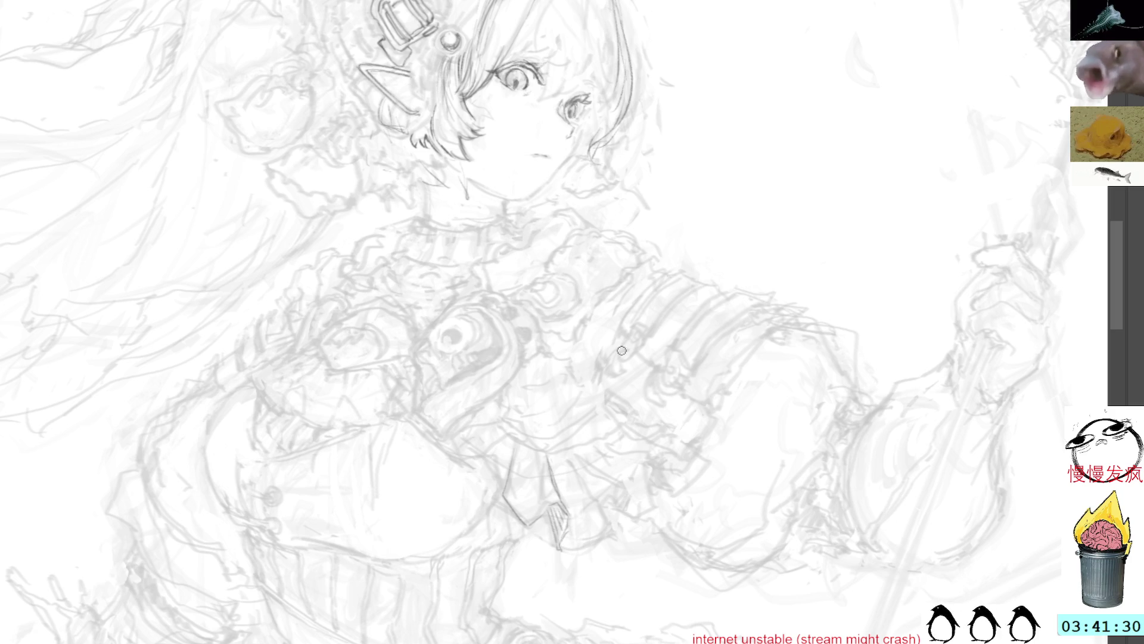
scroll(771, 213, "up", 5)
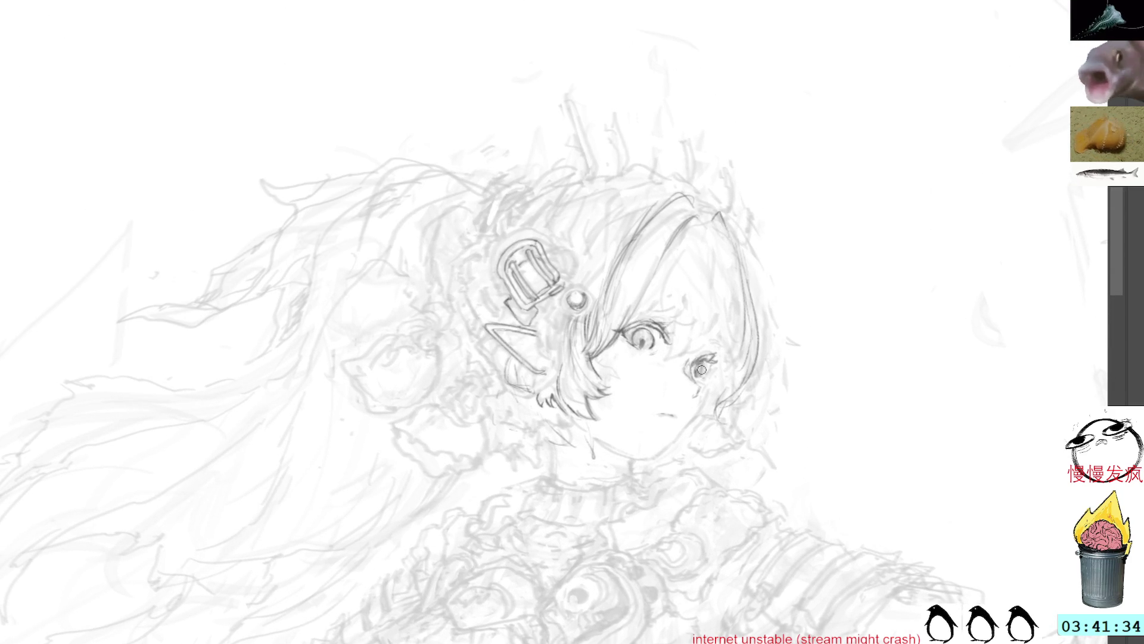
- Tilt the canvas, darken the left eye's outline, then rotate the view about 14° back
key("r")
mouse_move(818, 194)
left_mouse_down()
mouse_move(842, 196)
mouse_move(814, 142)
left_mouse_up()
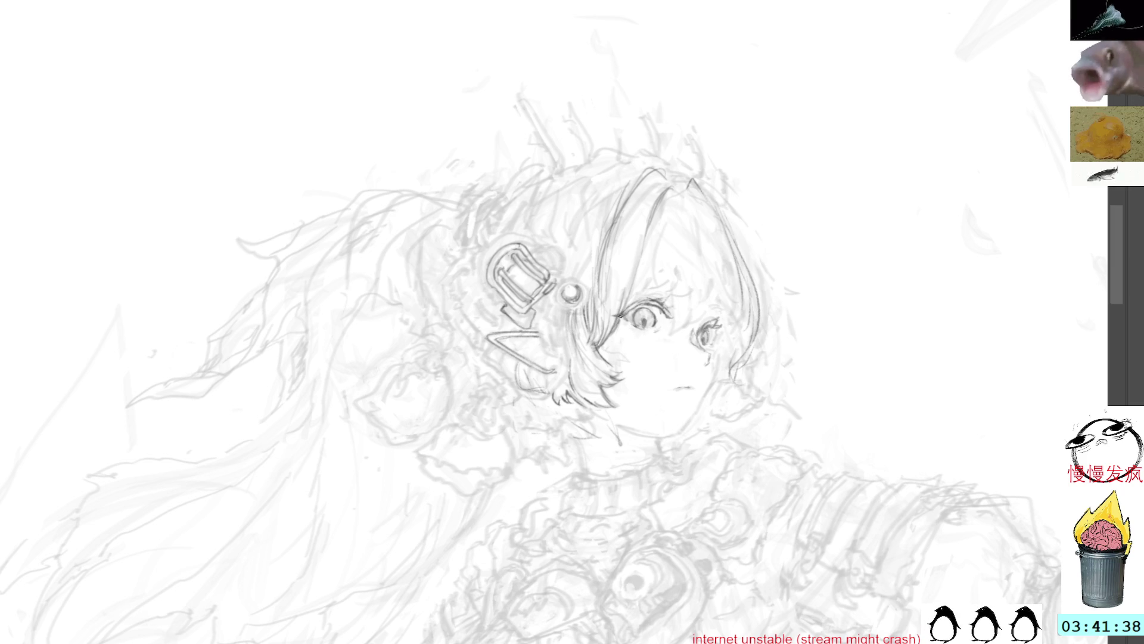
left_click_drag(633, 328, 629, 320)
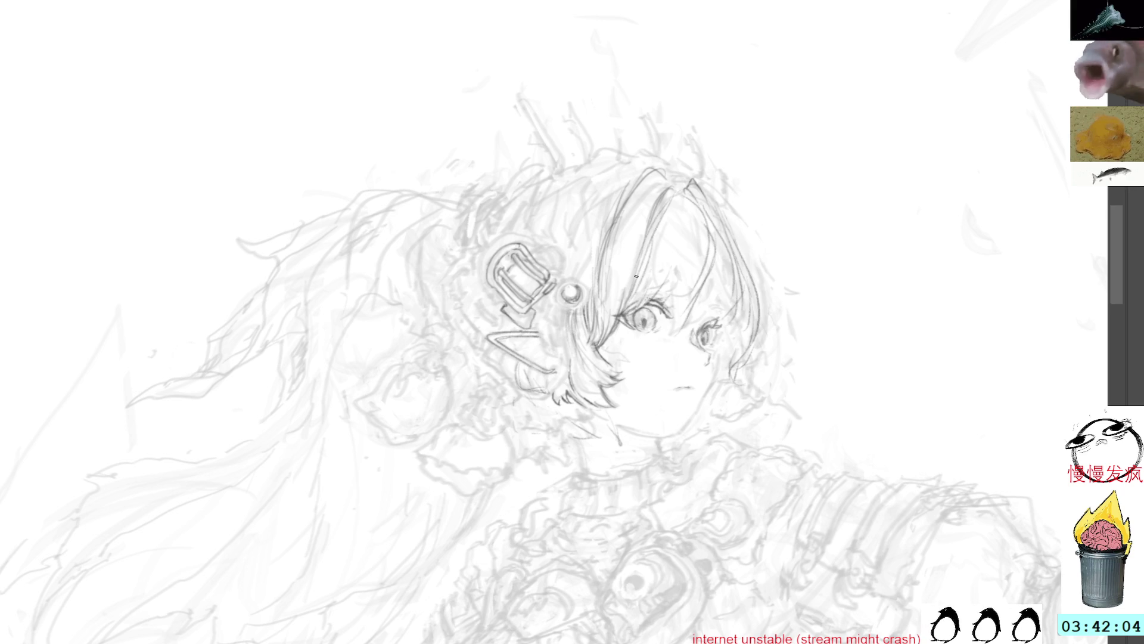
key("minus")
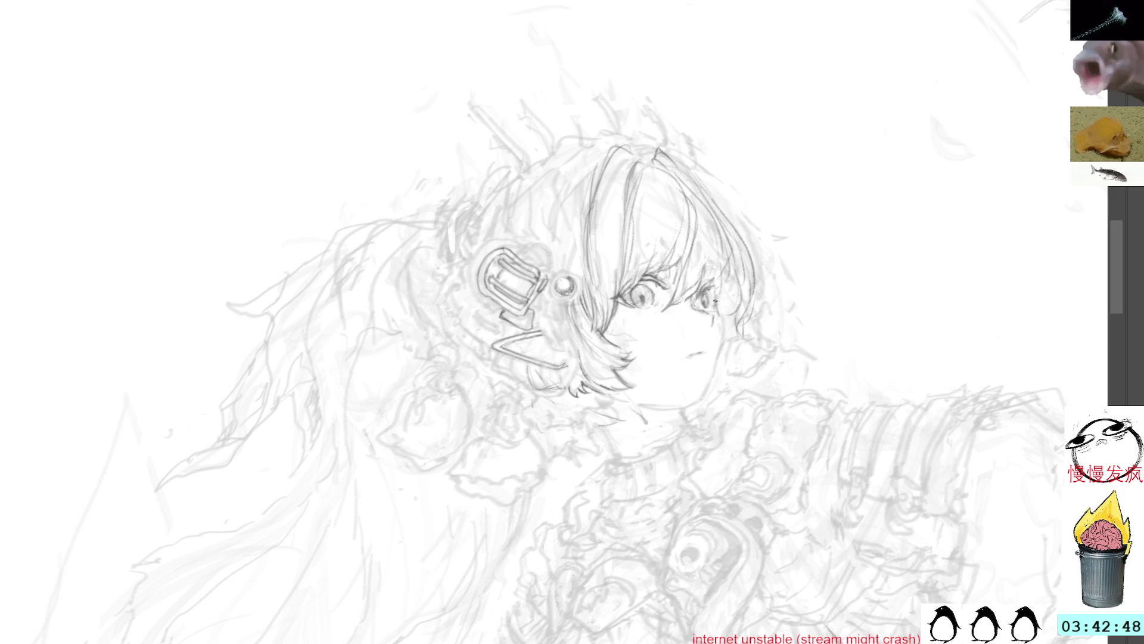
- Ink the right contour of the face, then redraw and darken the jaw and chin line
left_click_drag(817, 193, 771, 169)
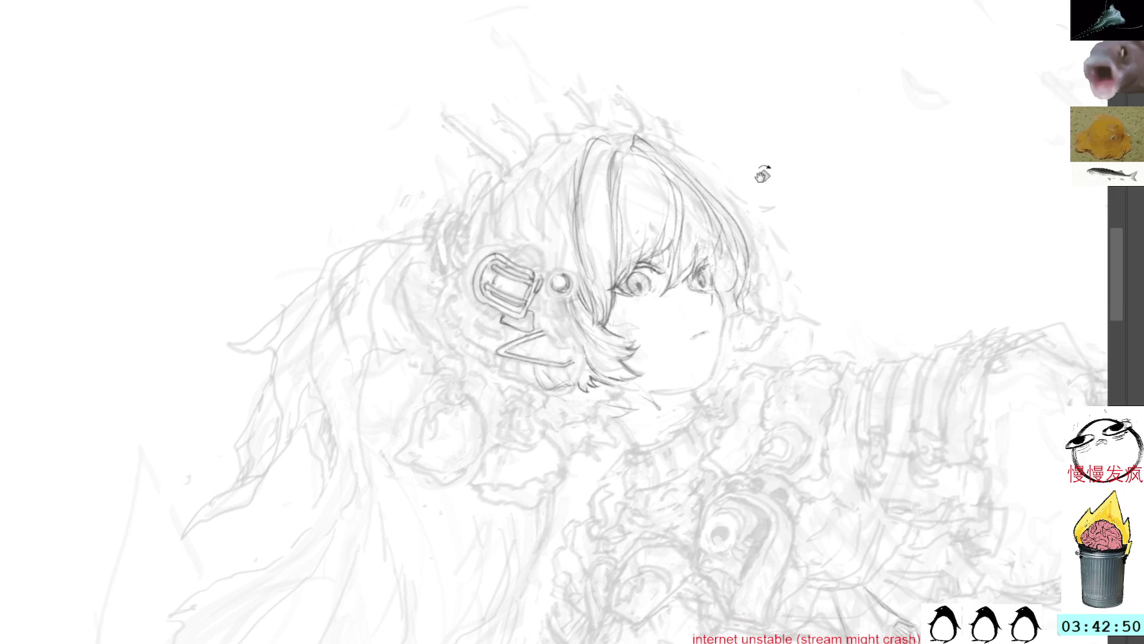
mouse_move(722, 301)
left_mouse_down()
mouse_move(713, 382)
mouse_move(768, 334)
left_mouse_up()
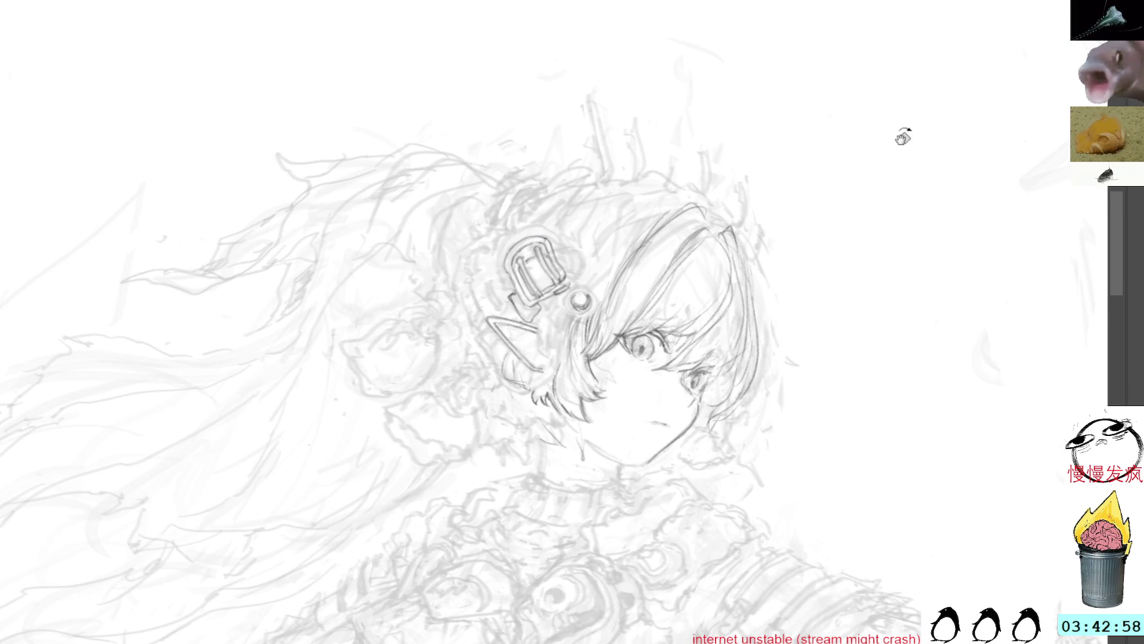
left_click_drag(902, 136, 876, 250)
left_click_drag(553, 467, 623, 423)
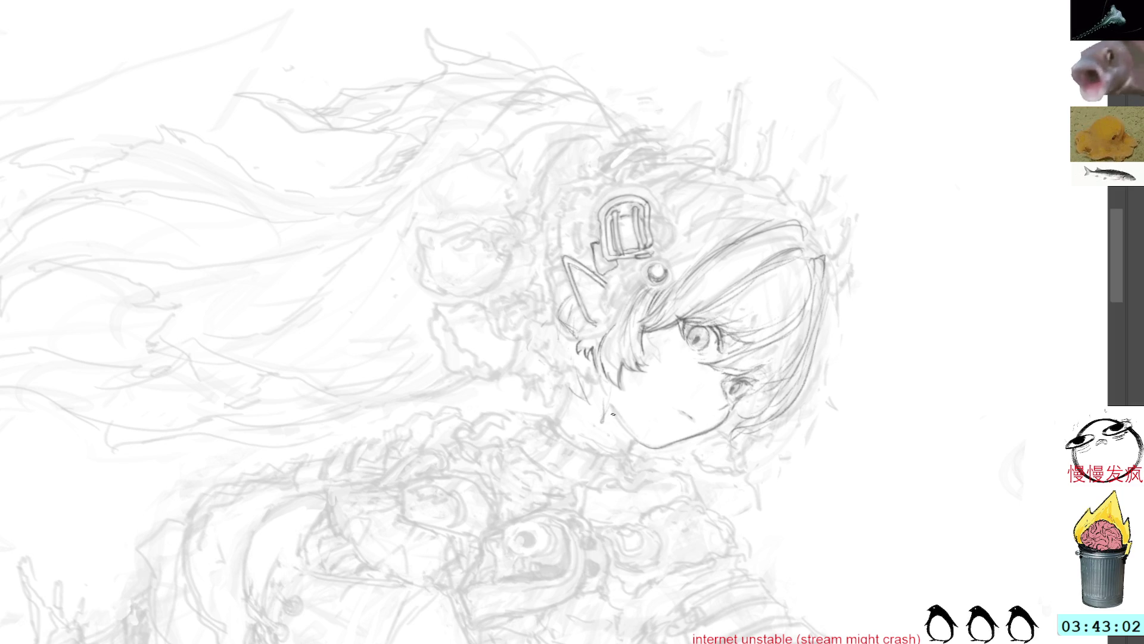
left_click_drag(614, 416, 652, 449)
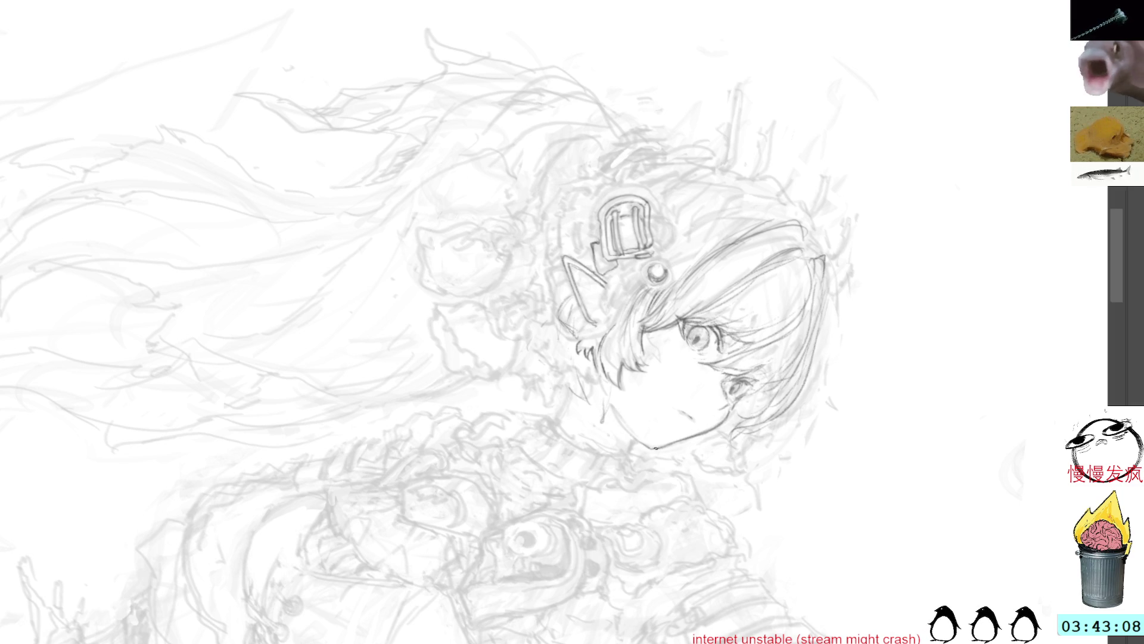
left_click_drag(635, 437, 651, 448)
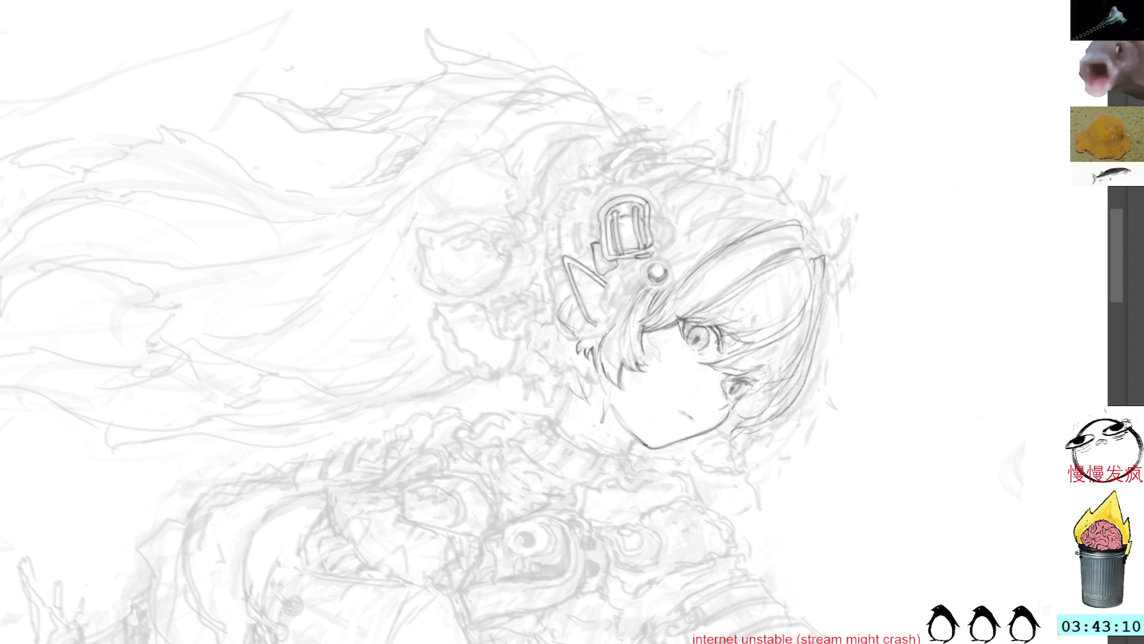
left_click_drag(726, 87, 659, 69)
mouse_move(771, 84)
left_mouse_down()
mouse_move(684, 336)
mouse_move(690, 384)
mouse_move(704, 395)
left_mouse_up()
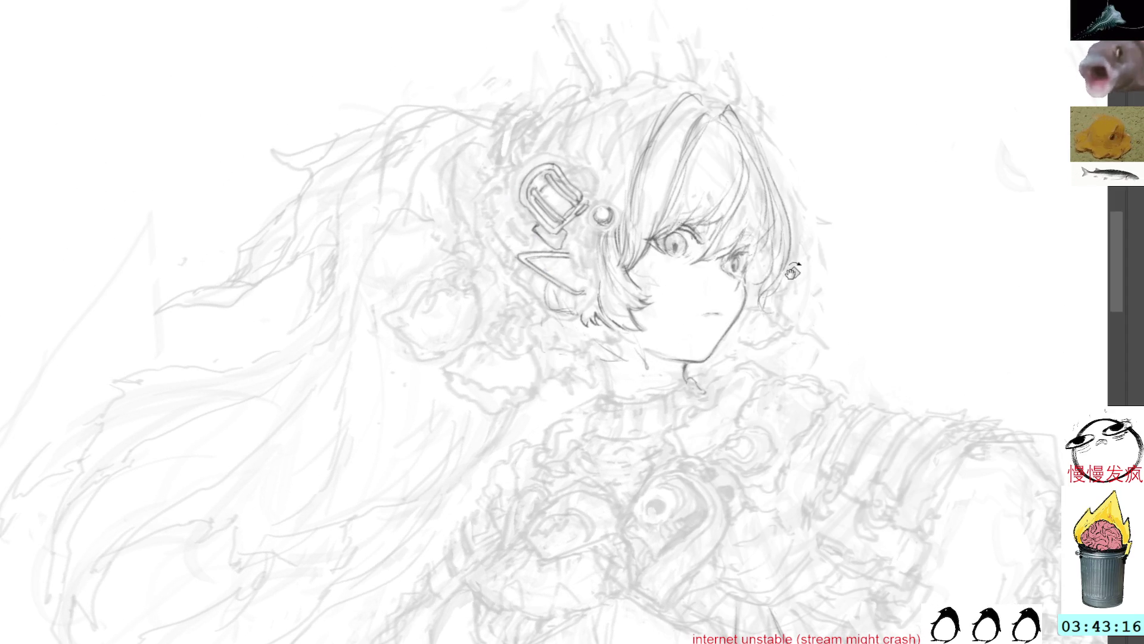
- Draw a short clean line down the left side of the girl's neck
mouse_move(607, 361)
left_mouse_down()
mouse_move(608, 396)
mouse_move(594, 399)
mouse_move(582, 439)
left_mouse_up()
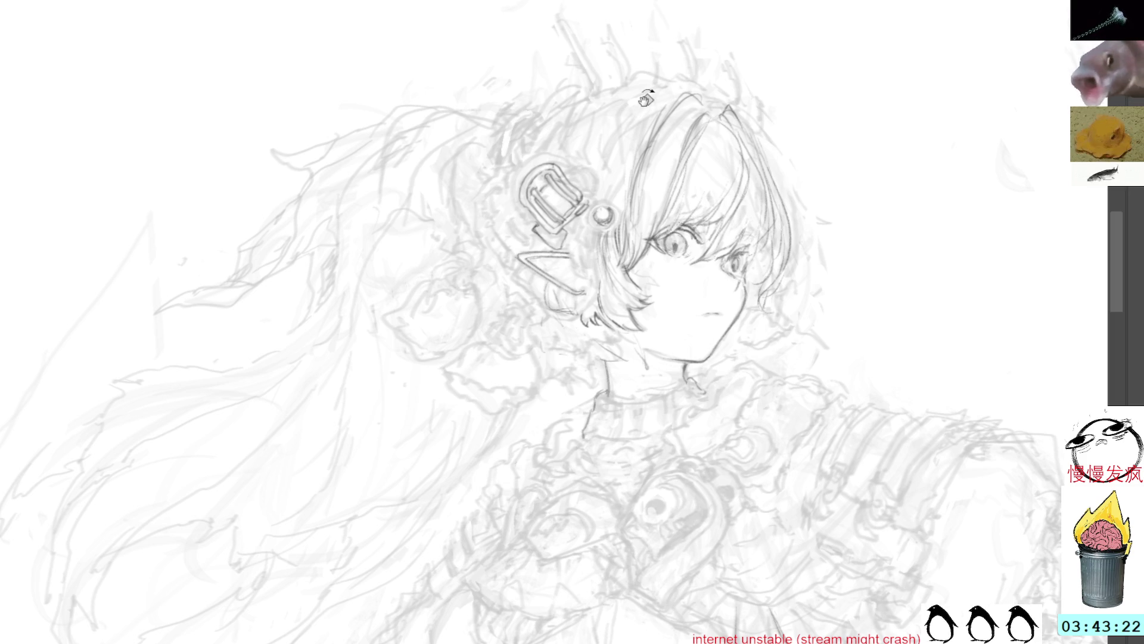
key("End")
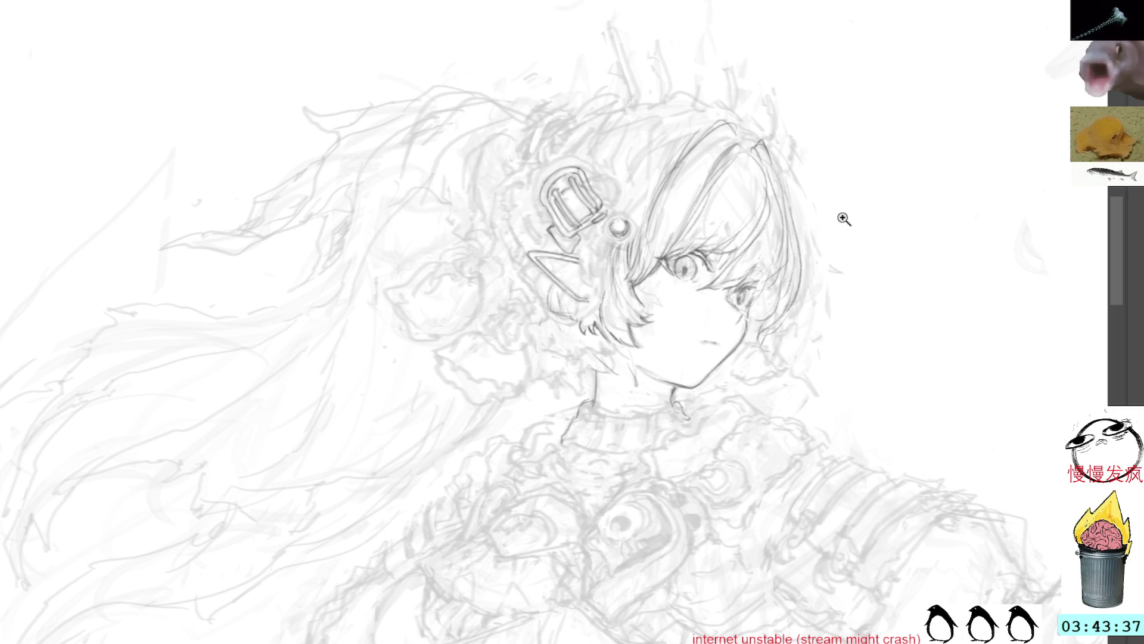
left_click(884, 248)
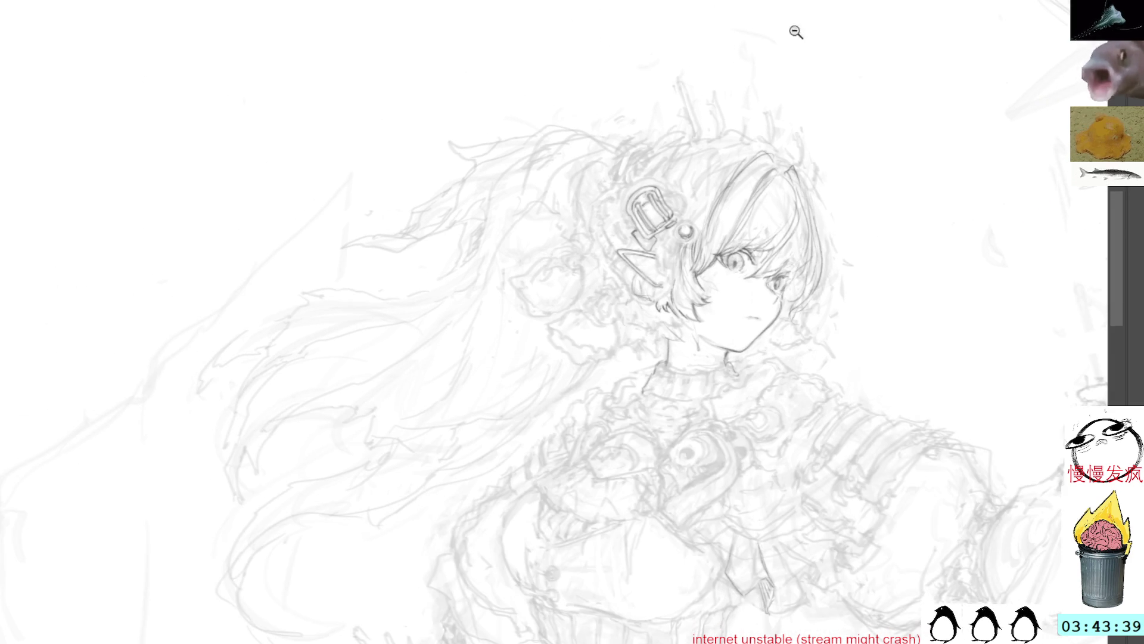
left_click(797, 204)
left_click(779, 253)
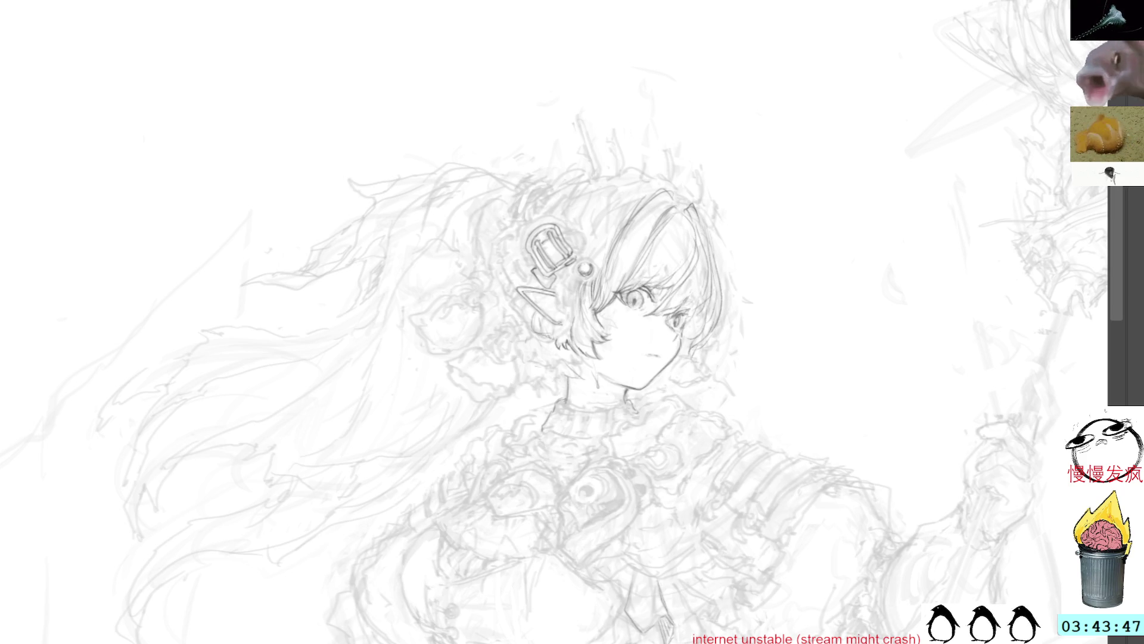
mouse_move(513, 403)
left_mouse_down()
mouse_move(528, 361)
mouse_move(505, 309)
mouse_move(439, 360)
mouse_move(507, 411)
mouse_move(514, 404)
left_mouse_up()
key("ctrl+t")
mouse_move(498, 345)
left_mouse_down()
mouse_move(599, 344)
mouse_move(618, 253)
left_mouse_up()
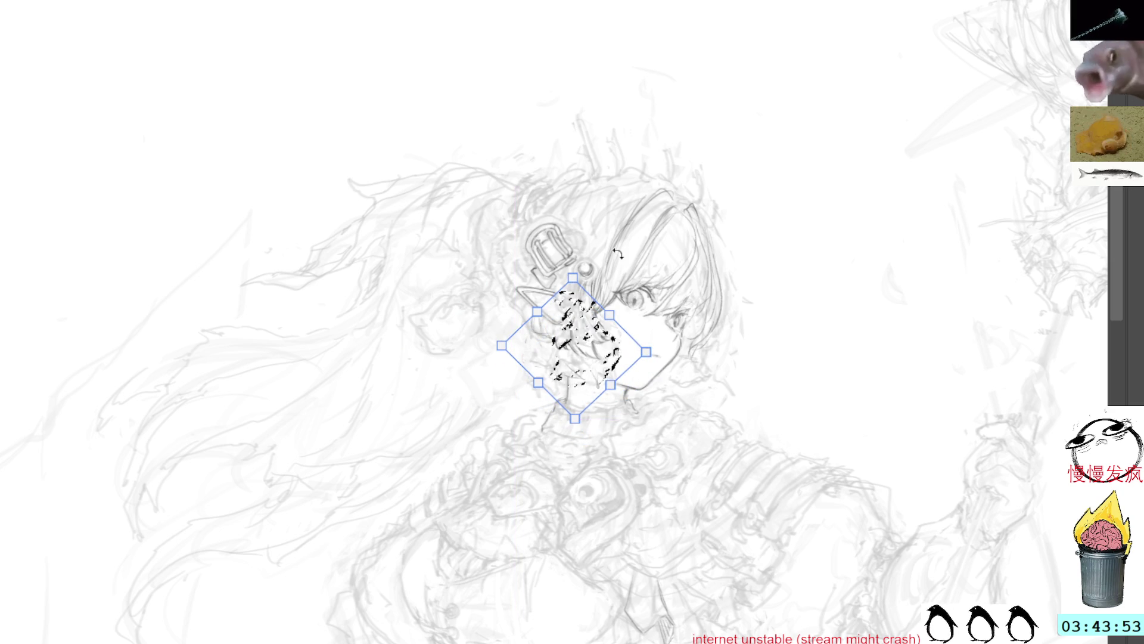
key("Escape")
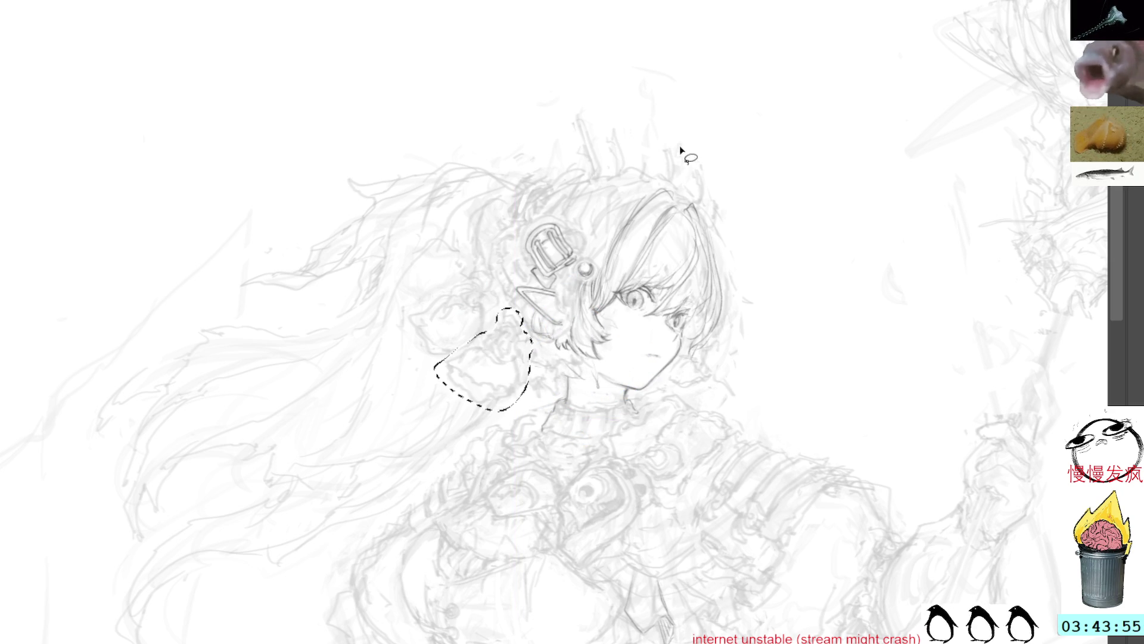
key("ctrl+d")
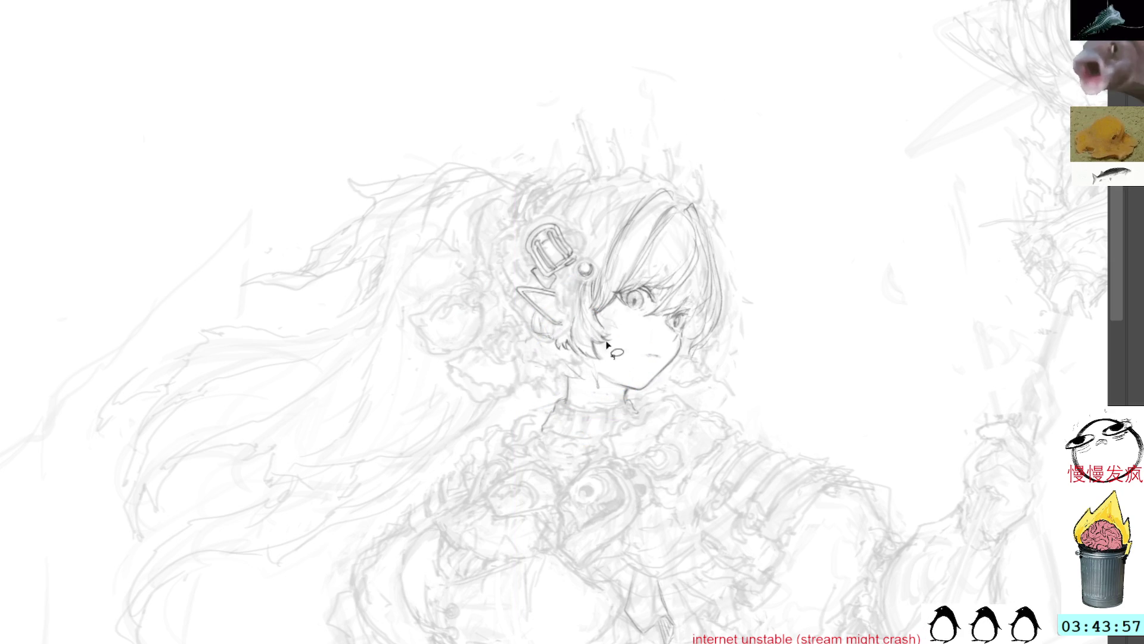
mouse_move(606, 338)
left_mouse_down()
mouse_move(574, 328)
mouse_move(612, 350)
left_mouse_up()
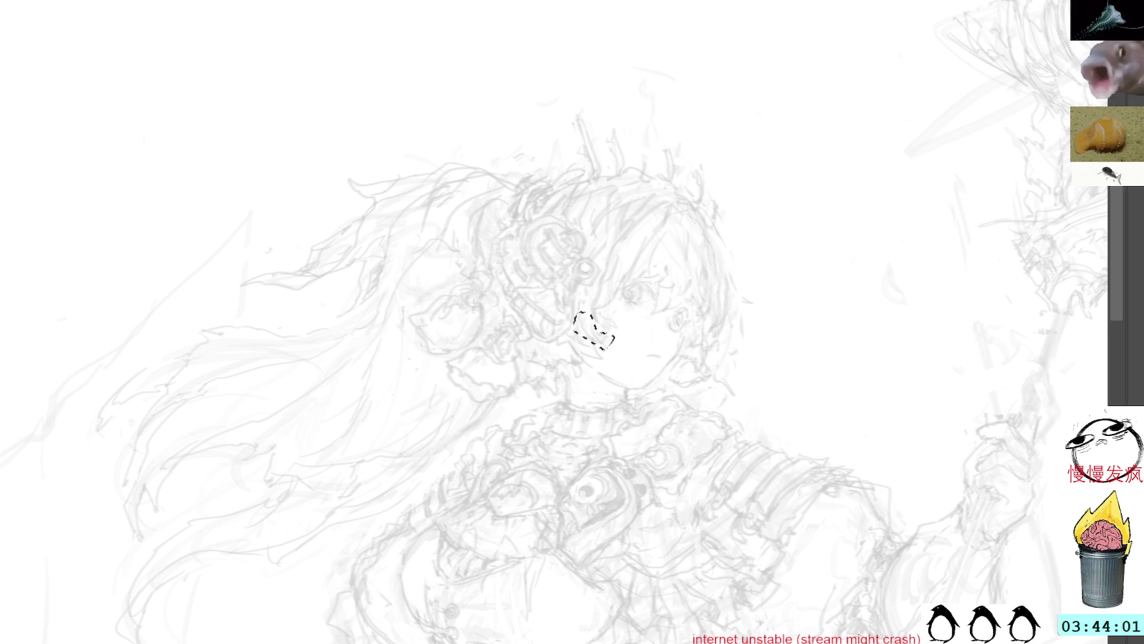
key("0")
key("ctrl+d")
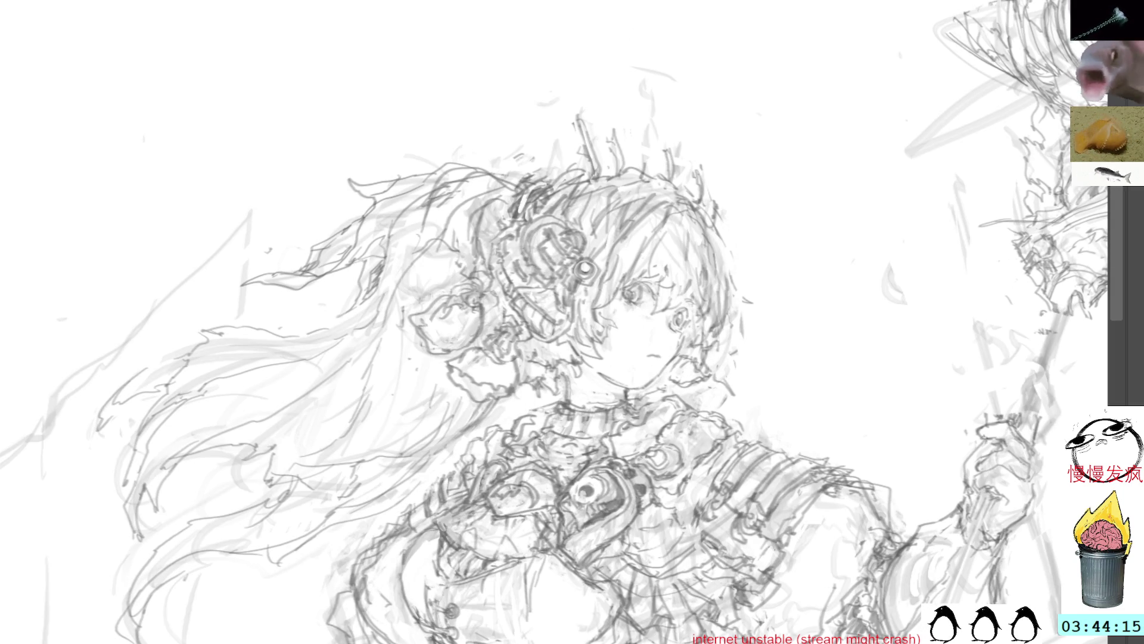
- Select the strokes beside the neck for transforming, then cancel and clear the selection
mouse_move(514, 398)
left_mouse_down()
mouse_move(523, 352)
mouse_move(491, 319)
mouse_move(473, 414)
mouse_move(513, 398)
left_mouse_up()
key("ctrl+t")
key("Return")
key("ctrl+d")
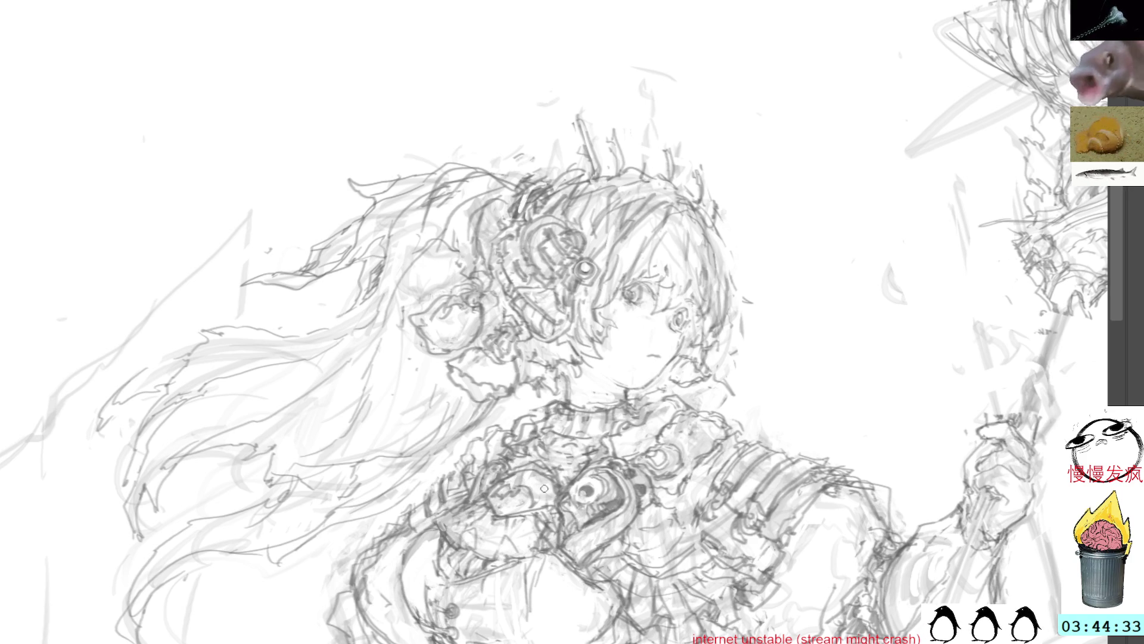
- Add small marks around the chest emblem and briefly preview the line art darker
mouse_move(516, 487)
left_mouse_down()
mouse_move(535, 507)
mouse_move(495, 504)
left_mouse_up()
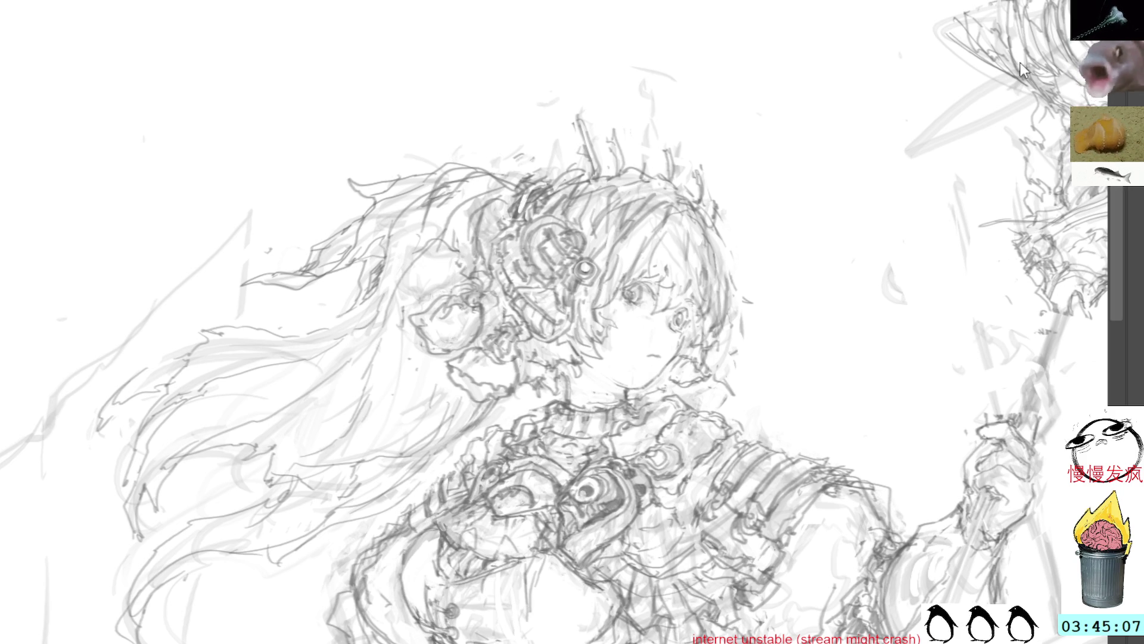
key("ctrl+j")
key("ctrl+z")
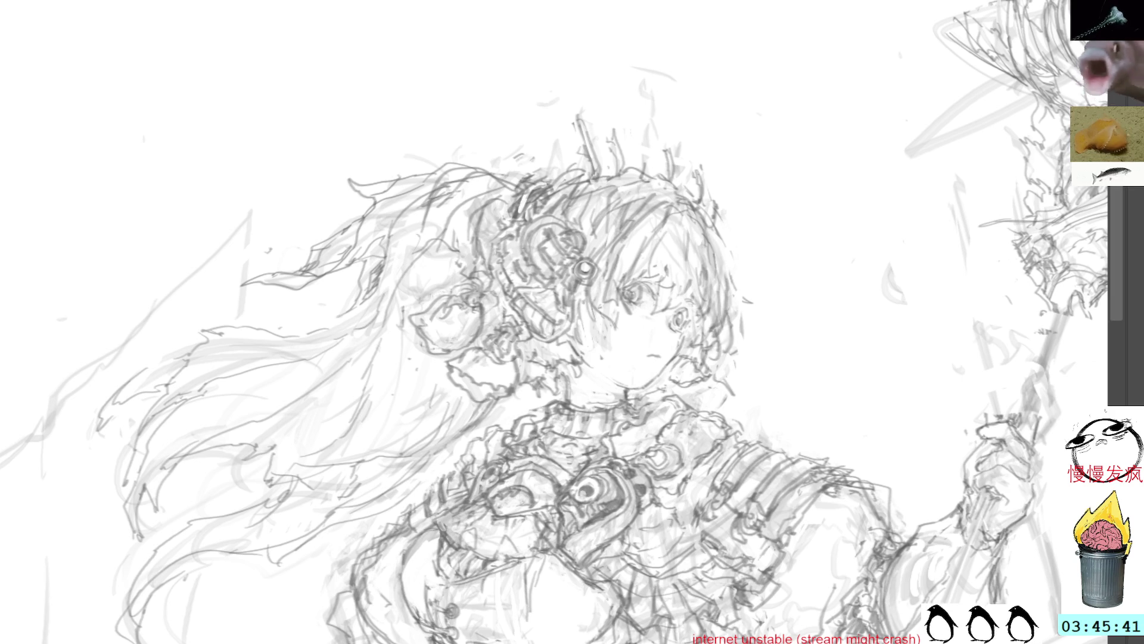
- Try transforming a lassoed patch of strokes left of the face, then cancel and deselect
mouse_move(517, 393)
left_mouse_down()
mouse_move(498, 305)
mouse_move(435, 365)
mouse_move(522, 373)
mouse_move(624, 315)
mouse_move(629, 332)
mouse_move(613, 339)
left_mouse_up()
key("ctrl+t")
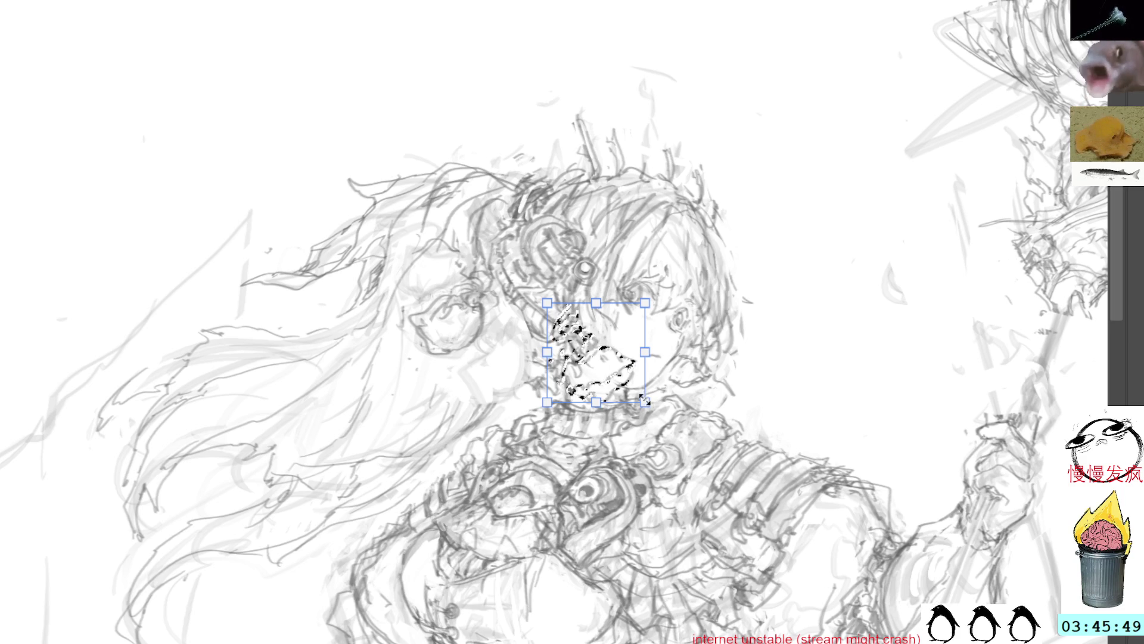
key("Escape")
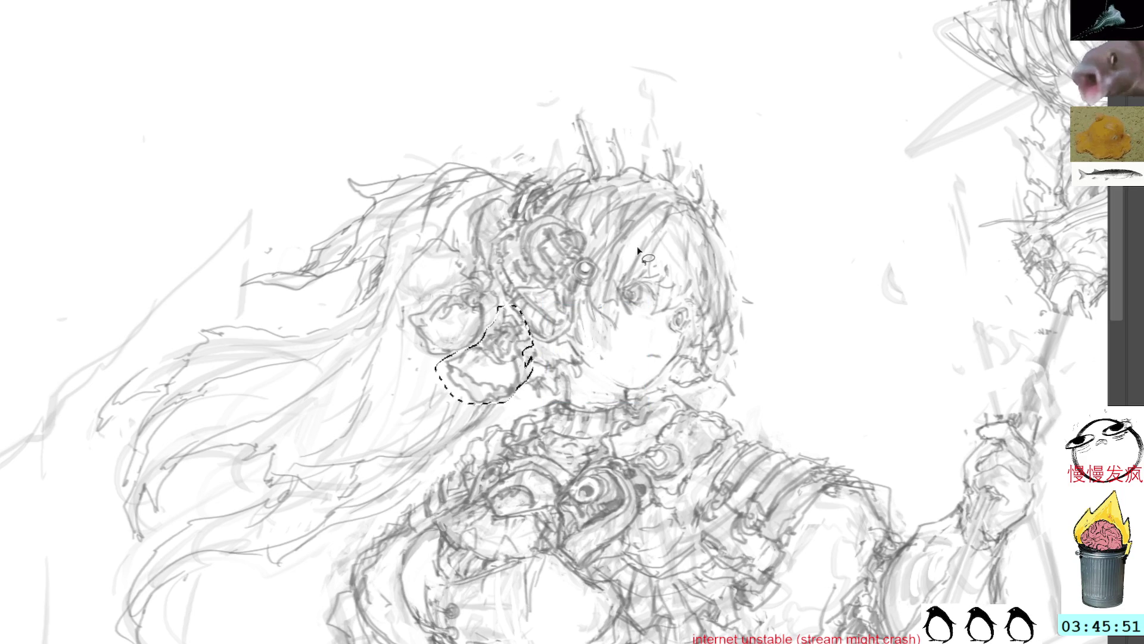
key("ctrl+d")
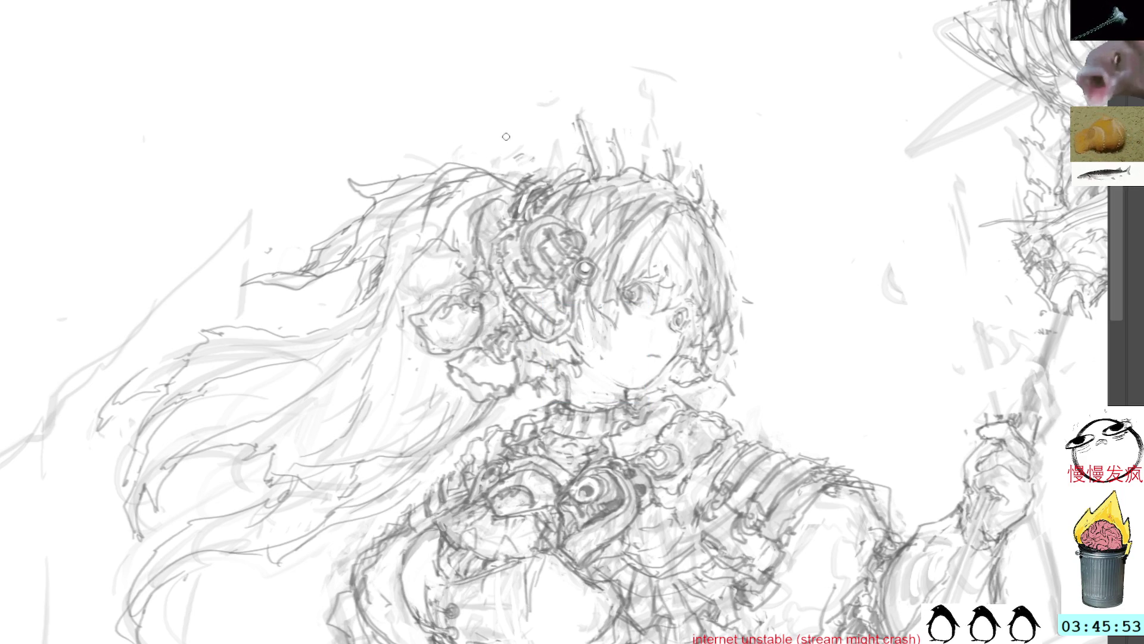
key("l")
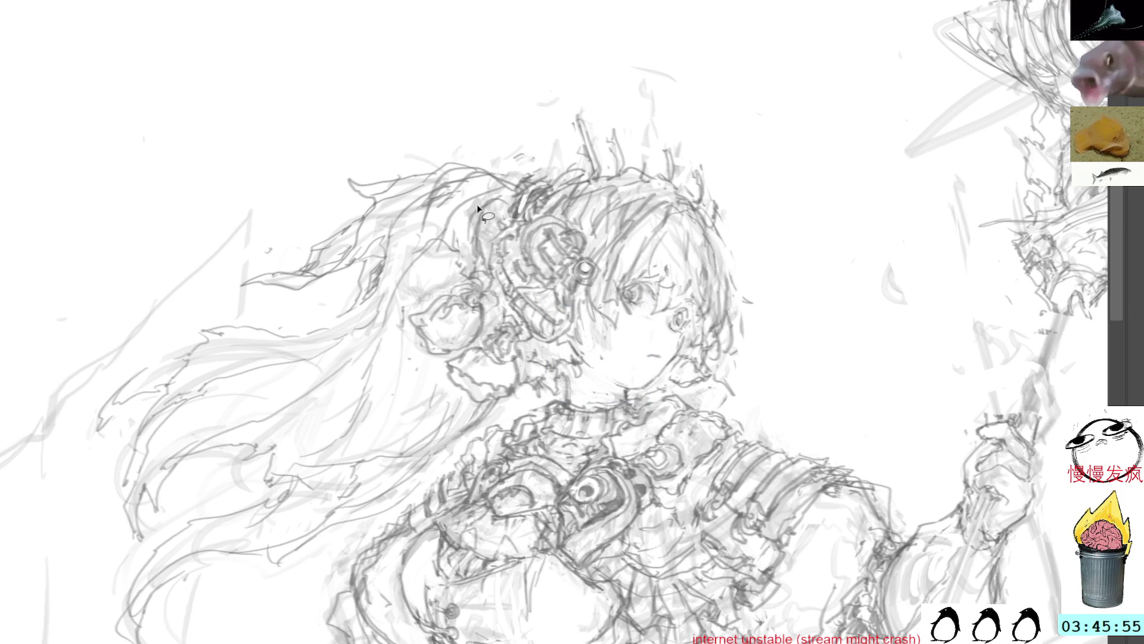
key("b")
- Sketch small lines left of the headpiece, undoing the failed curves beside it and the eye
mouse_move(513, 210)
left_mouse_down()
mouse_move(484, 262)
mouse_move(503, 221)
left_mouse_up()
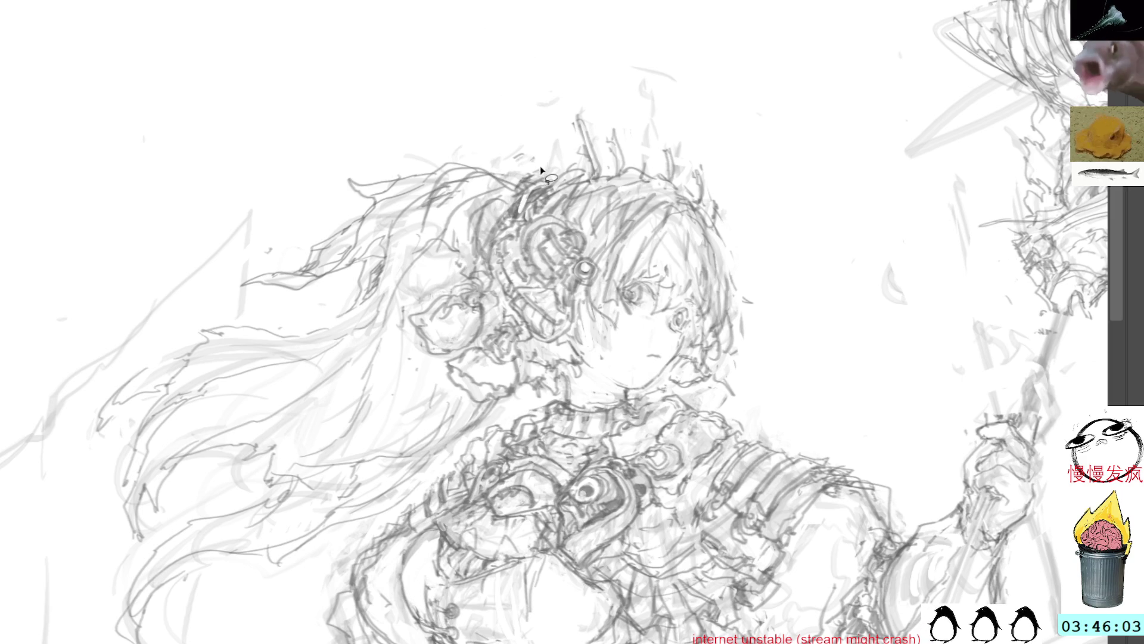
left_click_drag(505, 212, 510, 256)
key("ctrl+z")
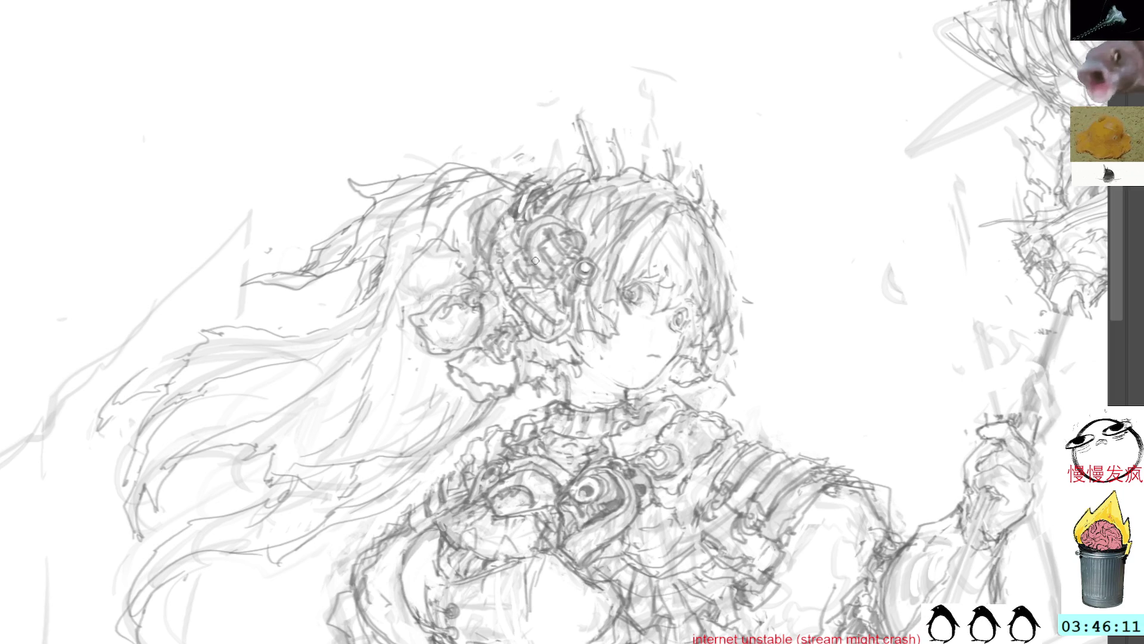
left_click_drag(620, 339, 588, 304)
key("ctrl+z")
mouse_move(587, 369)
left_mouse_down()
mouse_move(560, 335)
mouse_move(587, 378)
left_mouse_up()
key("ctrl+d")
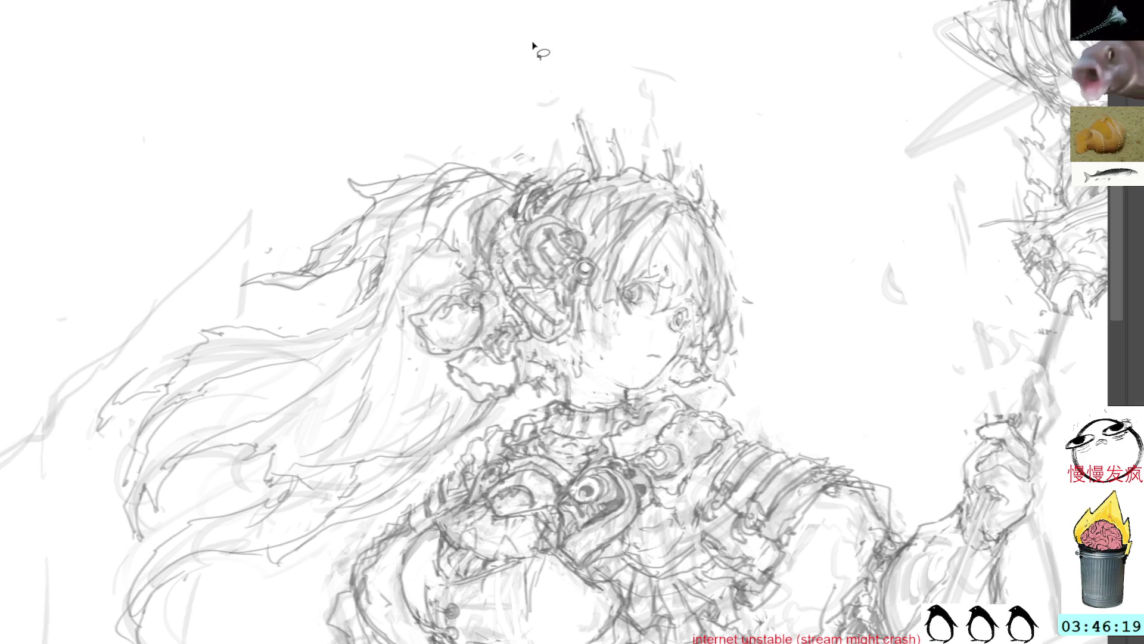
key("b")
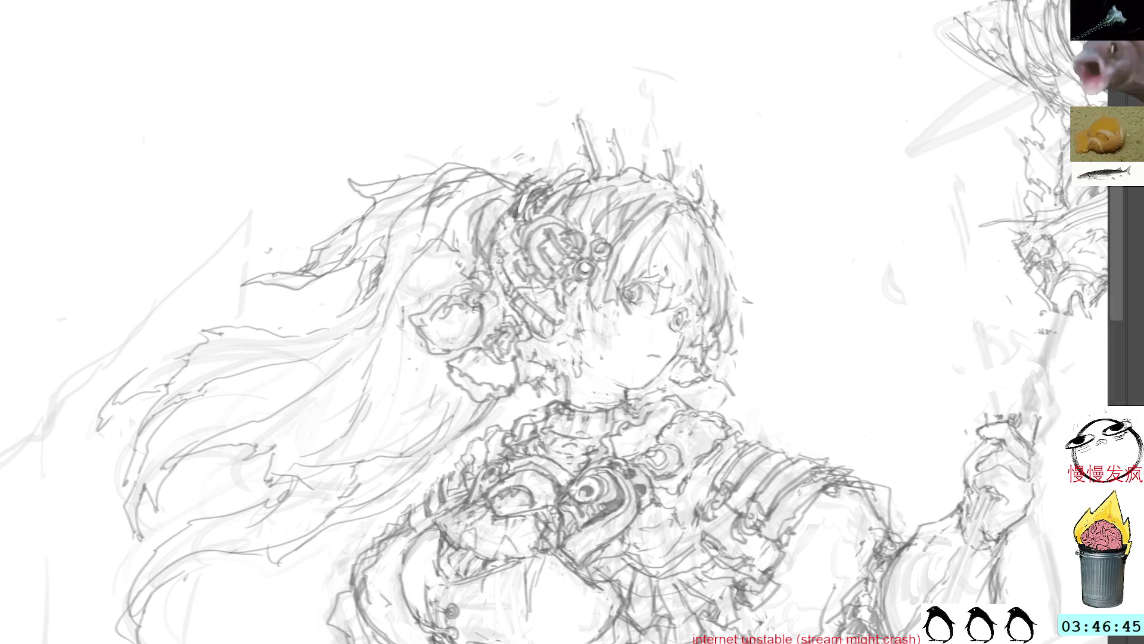
- Add two runs of short pencil strokes across the girl's chest
left_click_drag(835, 596, 858, 190)
left_click_drag(858, 518, 854, 313)
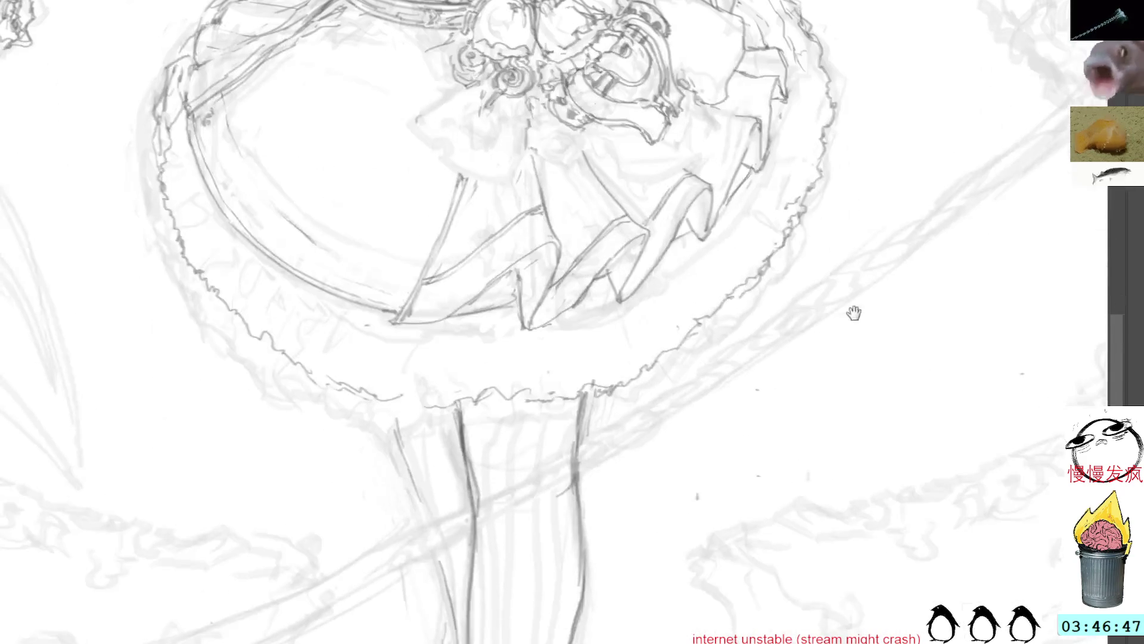
scroll(854, 313, "up", 10)
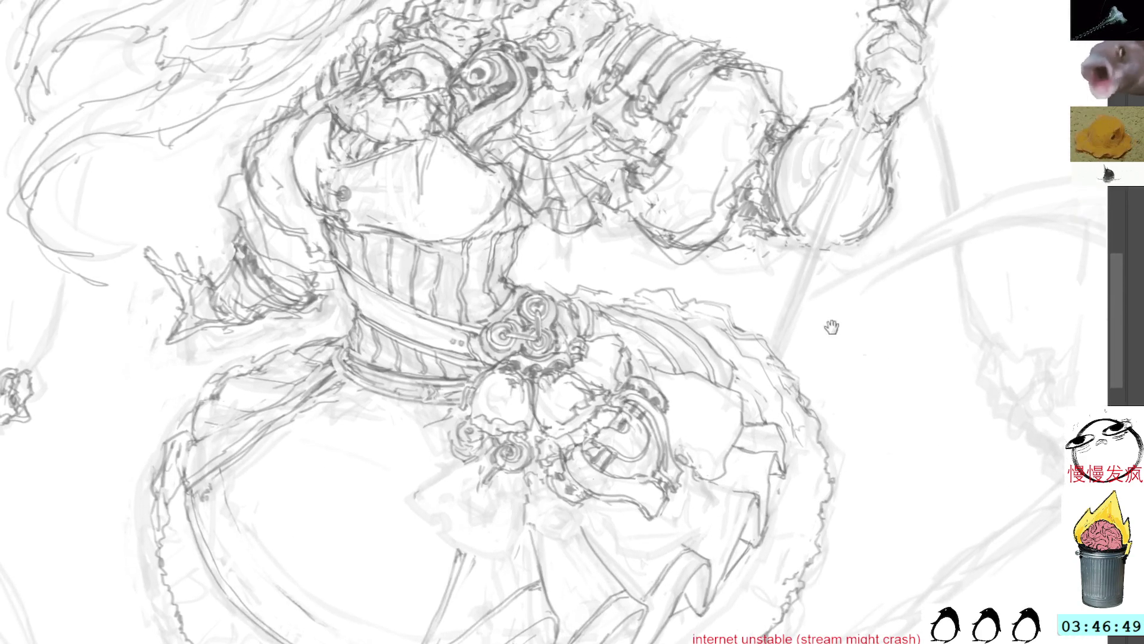
scroll(834, 324, "up", 10)
scroll(846, 352, "up", 2)
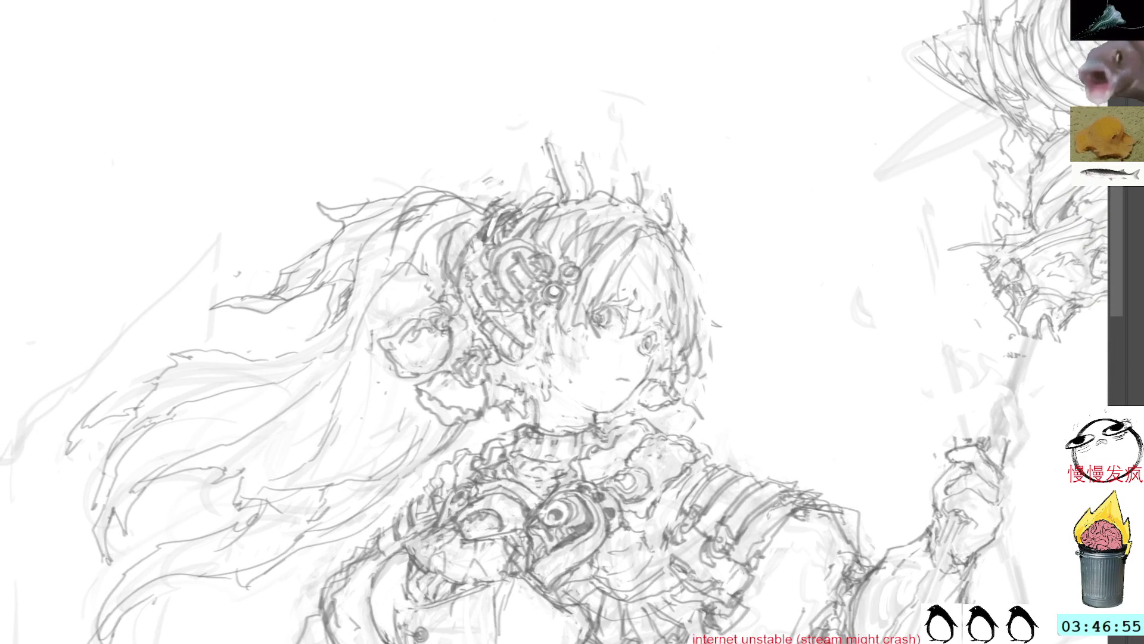
mouse_move(408, 545)
left_mouse_down()
mouse_move(450, 581)
mouse_move(480, 565)
left_mouse_up()
left_click_drag(474, 578, 488, 563)
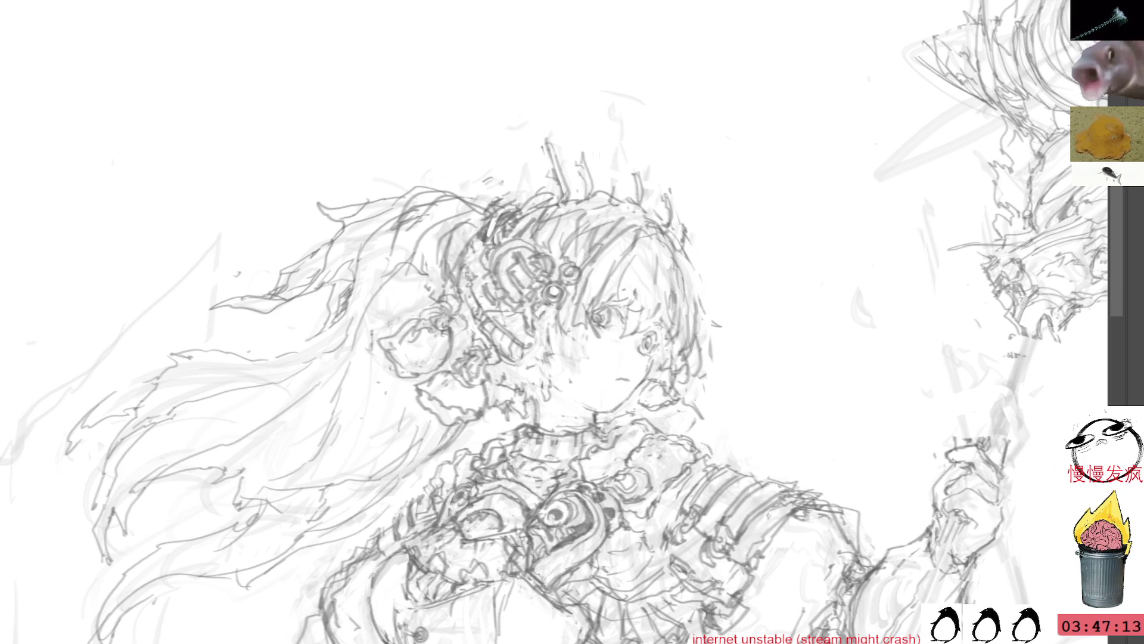
scroll(573, 322, "down", 3)
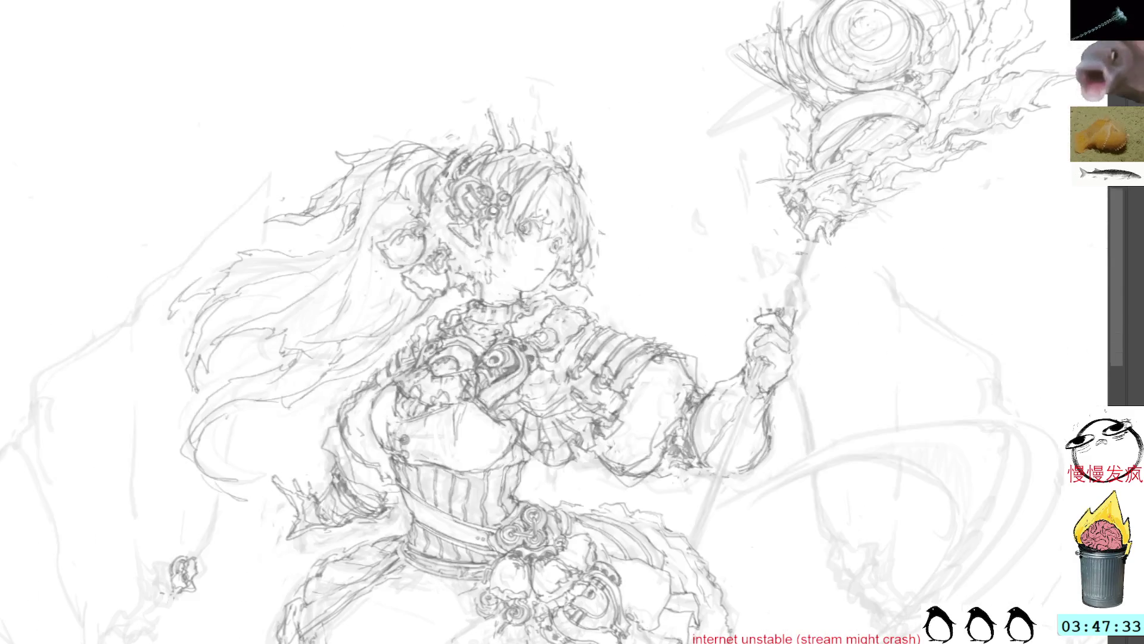
- Undo a stray hair stroke, then lasso the ornament marks on the face for transforming
scroll(695, 245, "up", 1)
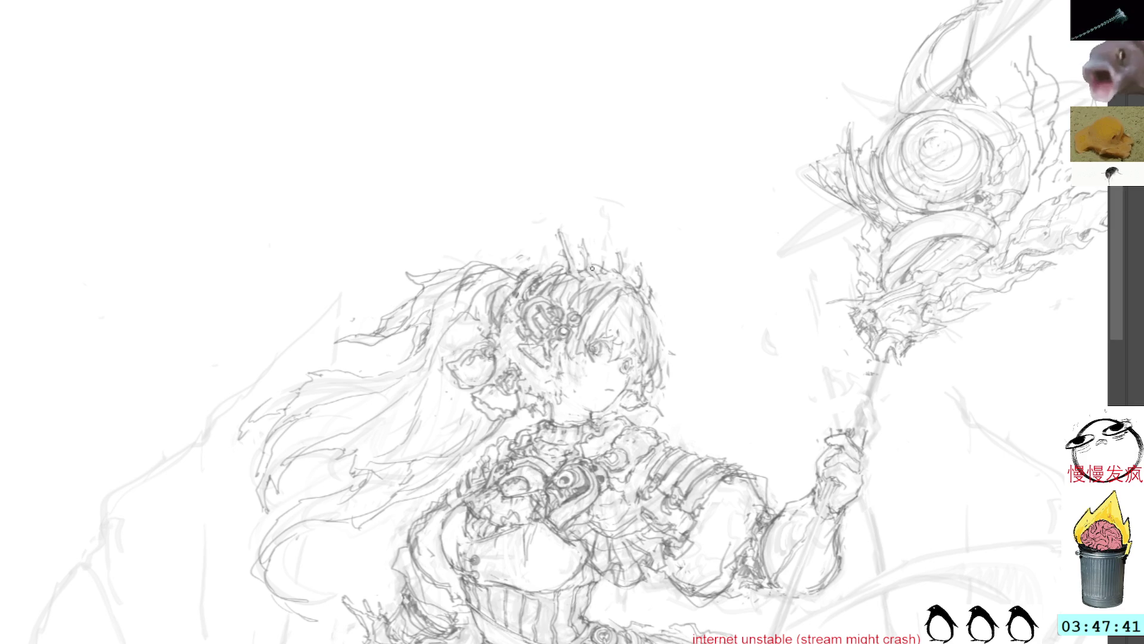
mouse_move(625, 258)
left_mouse_down()
mouse_move(613, 262)
mouse_move(619, 286)
mouse_move(618, 271)
left_mouse_up()
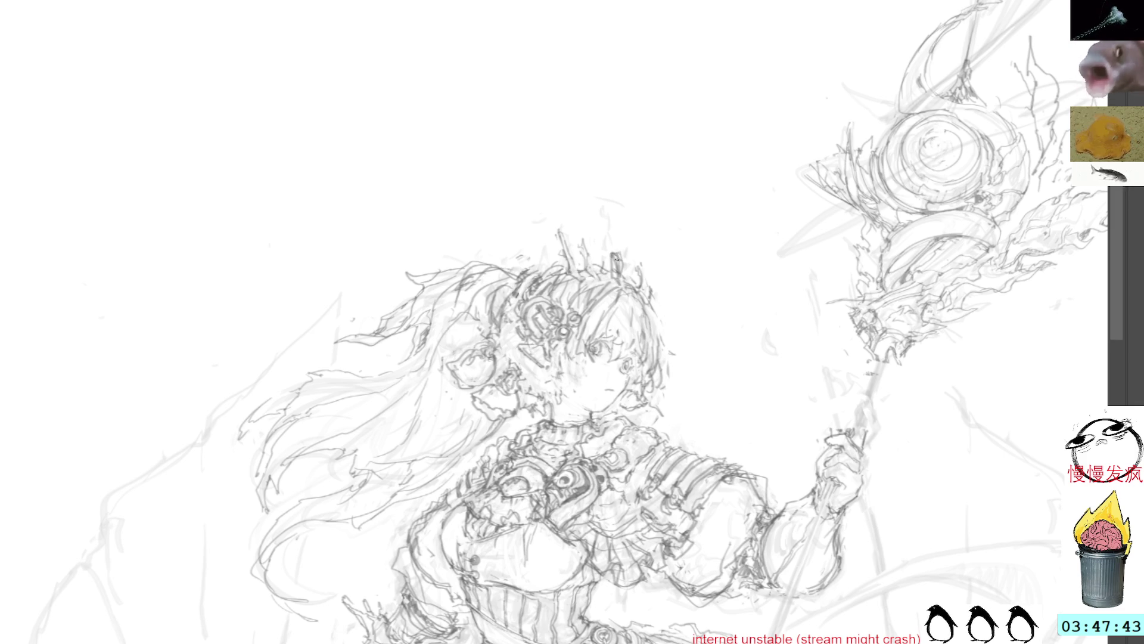
key("ctrl+z")
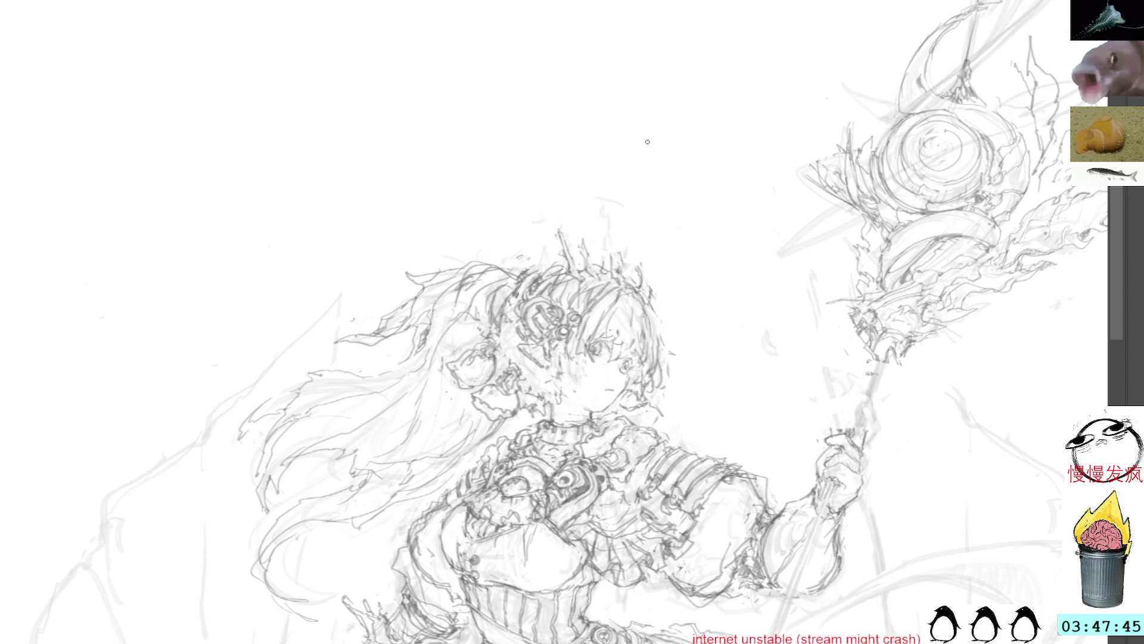
mouse_move(572, 220)
left_mouse_down()
mouse_move(560, 260)
mouse_move(640, 295)
left_mouse_up()
key("ctrl+d")
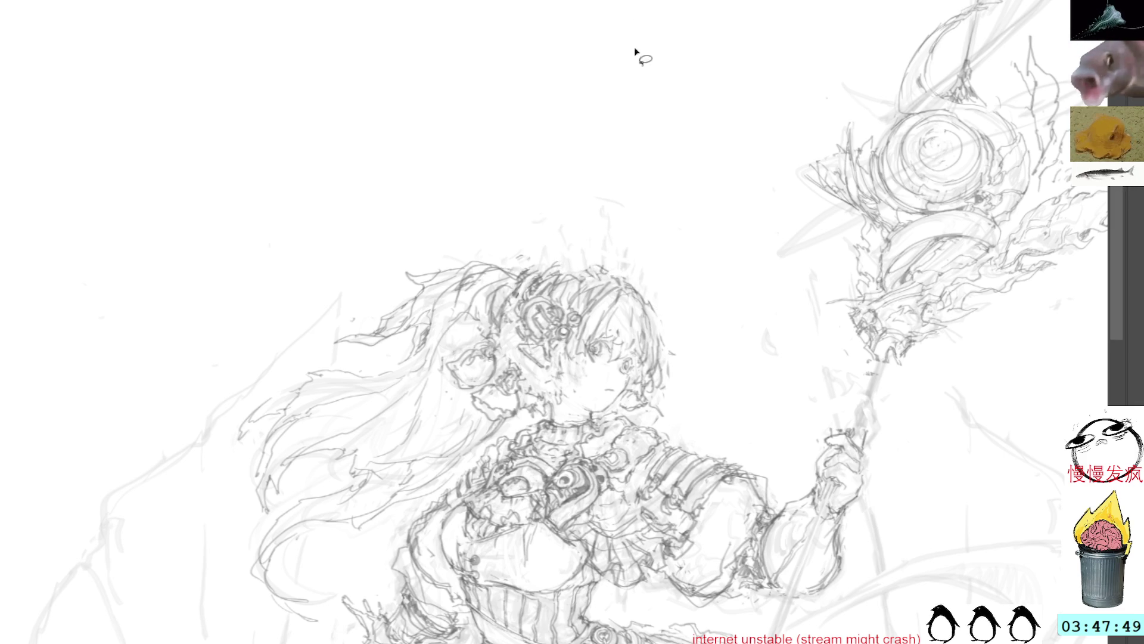
key("b")
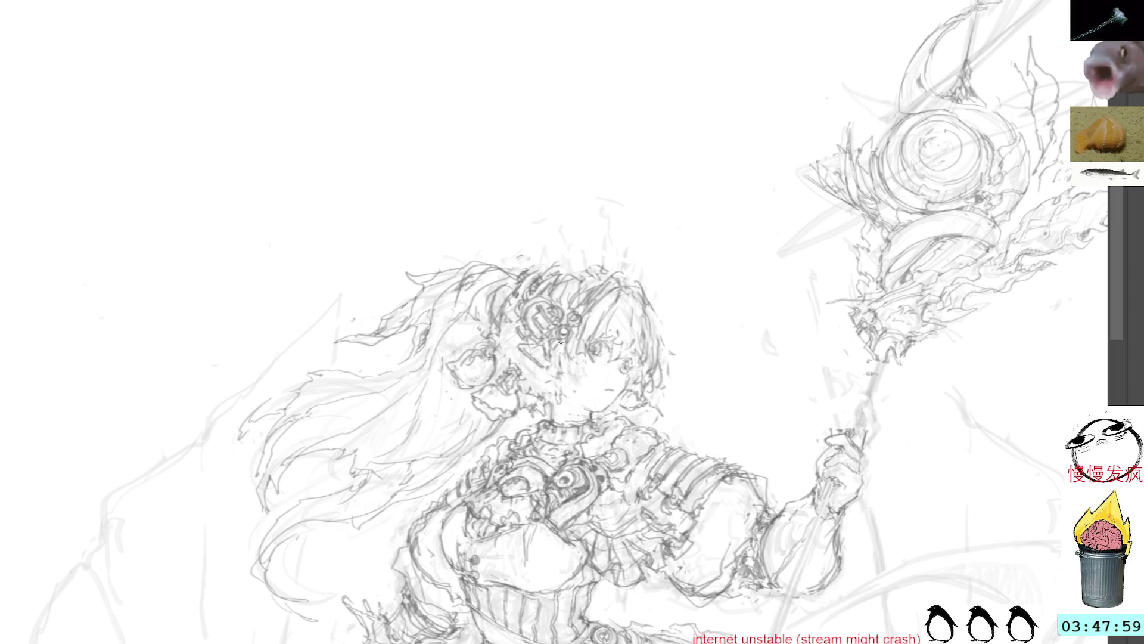
mouse_move(532, 372)
left_mouse_down()
mouse_move(501, 360)
mouse_move(480, 393)
mouse_move(531, 413)
mouse_move(581, 356)
left_mouse_up()
key("ctrl+t")
- Shrink the selected ornament marks and rotate them clockwise
left_click_drag(613, 400, 596, 386)
left_click_drag(654, 268, 676, 301)
left_click_drag(567, 364, 574, 377)
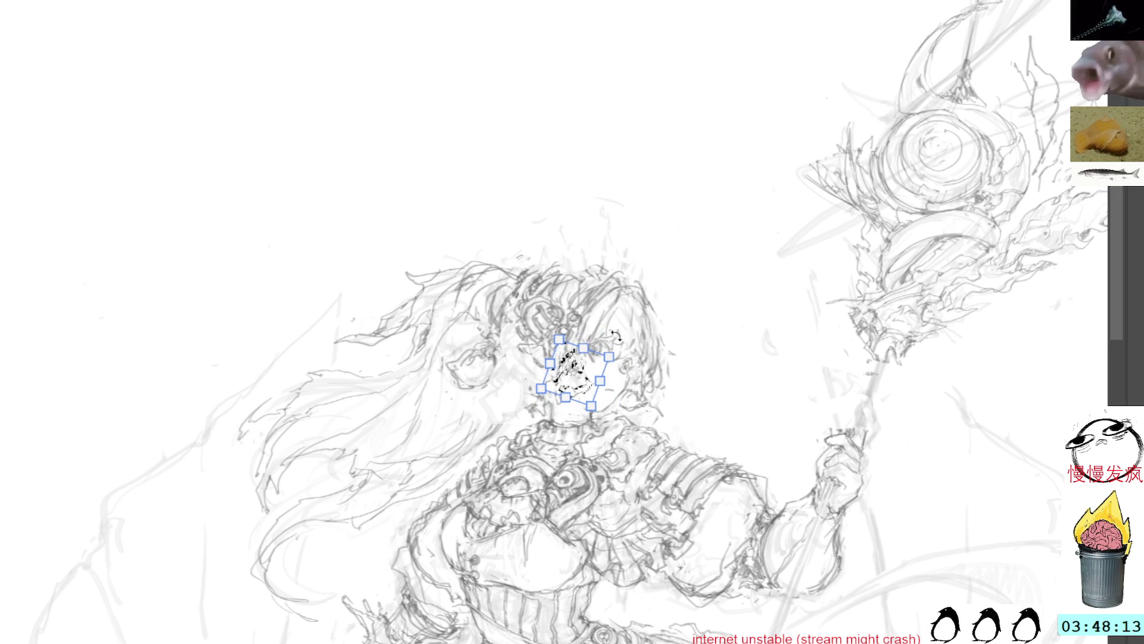
key("Return")
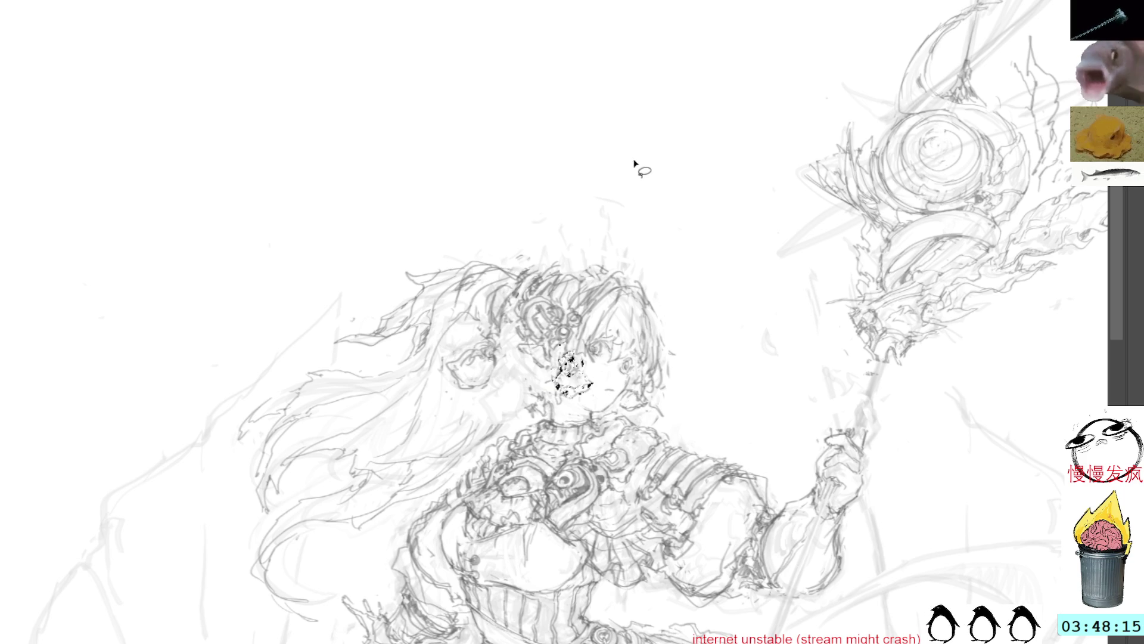
- Move the marks left beside the face and rotate them into place
key("ctrl+t")
left_click_drag(569, 363, 531, 381)
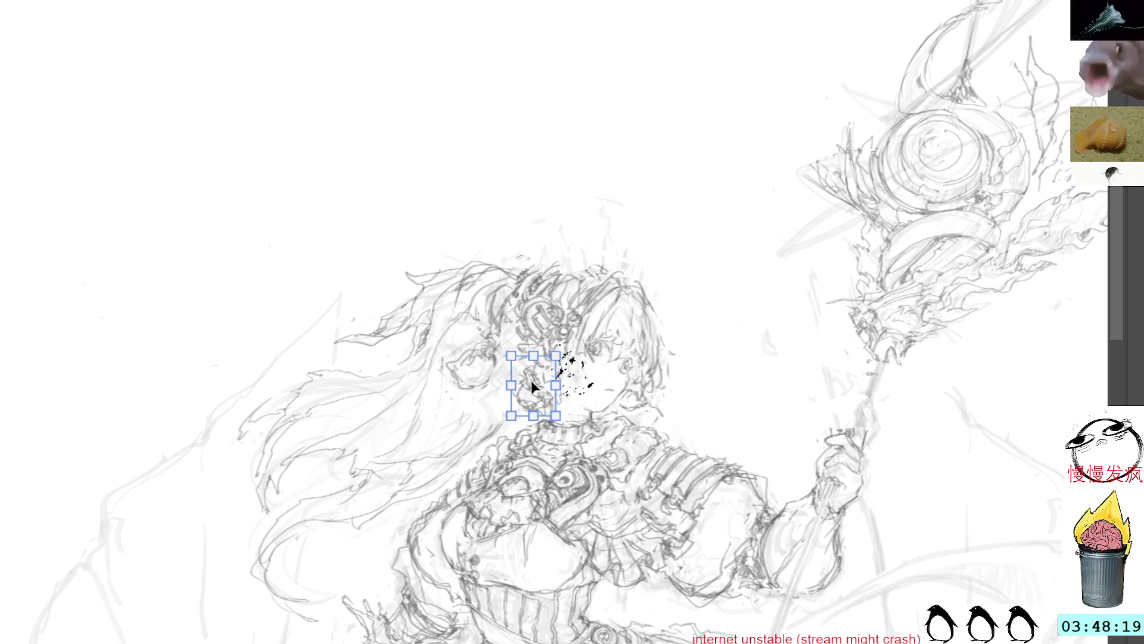
left_click_drag(615, 145, 616, 77)
key("Return")
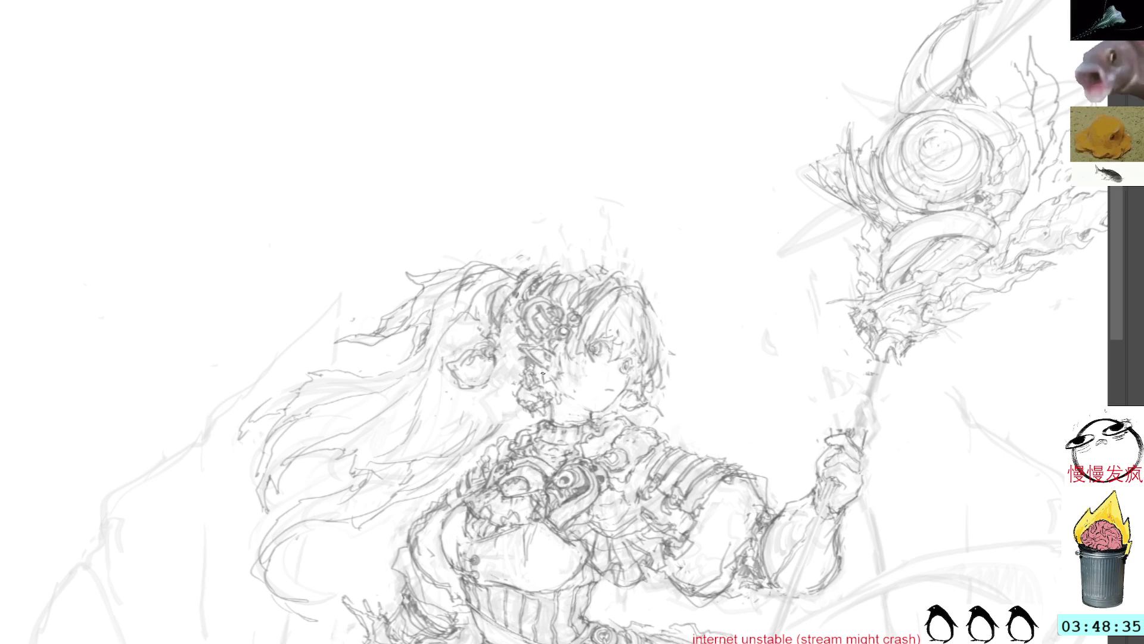
- Add small dark strokes near the ear and hatch shading into the hair
mouse_move(517, 345)
left_mouse_down()
mouse_move(521, 364)
mouse_move(522, 352)
left_mouse_up()
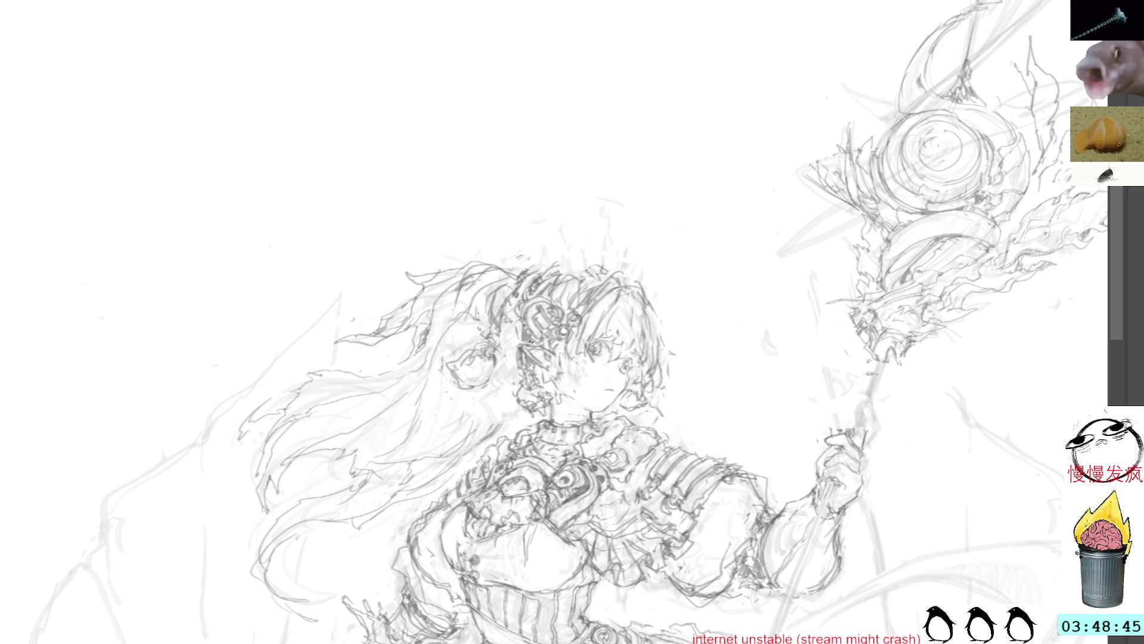
left_click_drag(545, 297, 594, 276)
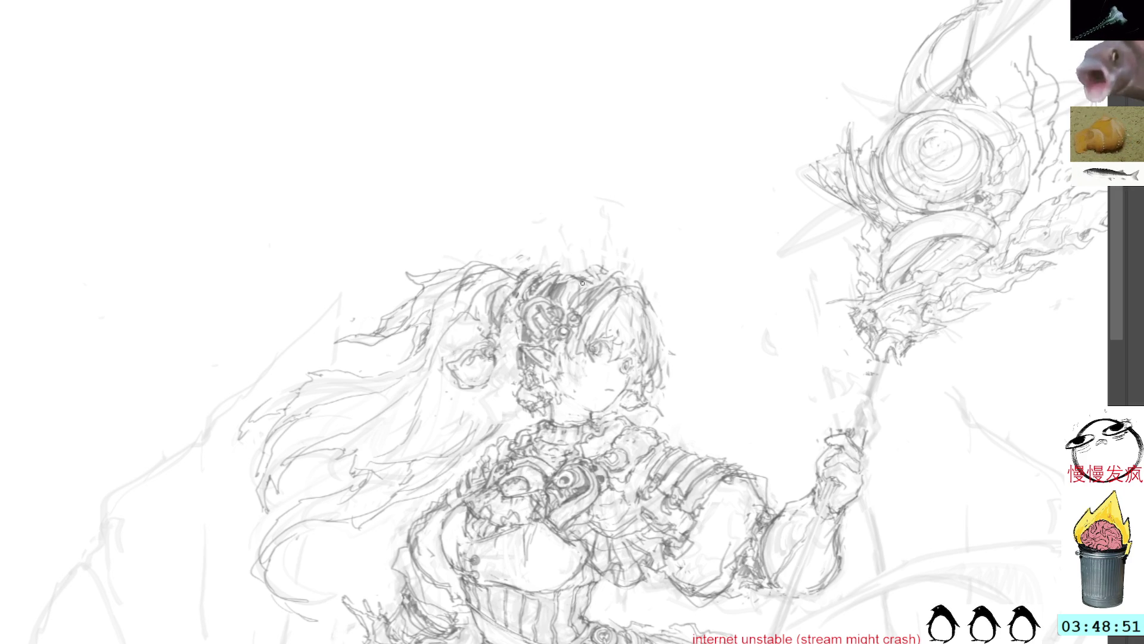
mouse_move(593, 276)
left_mouse_down()
mouse_move(614, 273)
mouse_move(565, 277)
left_mouse_up()
- Draw pencil strands across the top of the hair and down beside the face
mouse_move(637, 250)
left_mouse_down()
mouse_move(640, 277)
mouse_move(658, 270)
mouse_move(654, 301)
left_mouse_up()
mouse_move(612, 243)
left_mouse_down()
mouse_move(613, 271)
mouse_move(583, 249)
mouse_move(593, 267)
left_mouse_up()
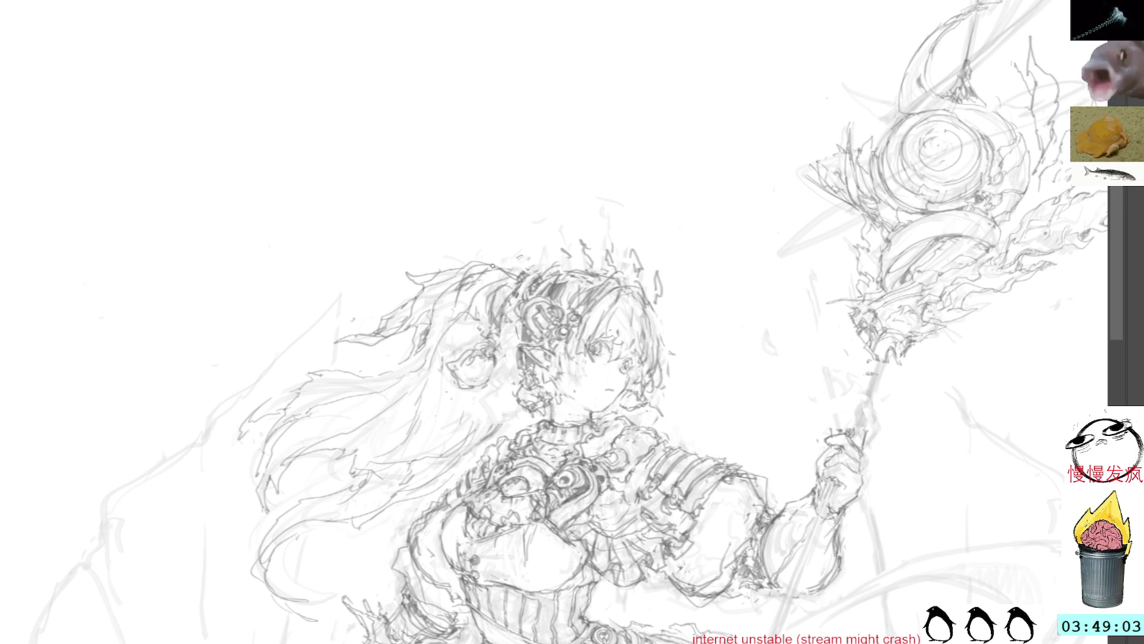
mouse_move(487, 267)
left_mouse_down()
mouse_move(534, 274)
mouse_move(545, 262)
mouse_move(510, 286)
mouse_move(515, 390)
left_mouse_up()
mouse_move(511, 345)
left_mouse_down()
mouse_move(505, 406)
mouse_move(518, 388)
mouse_move(482, 427)
left_mouse_up()
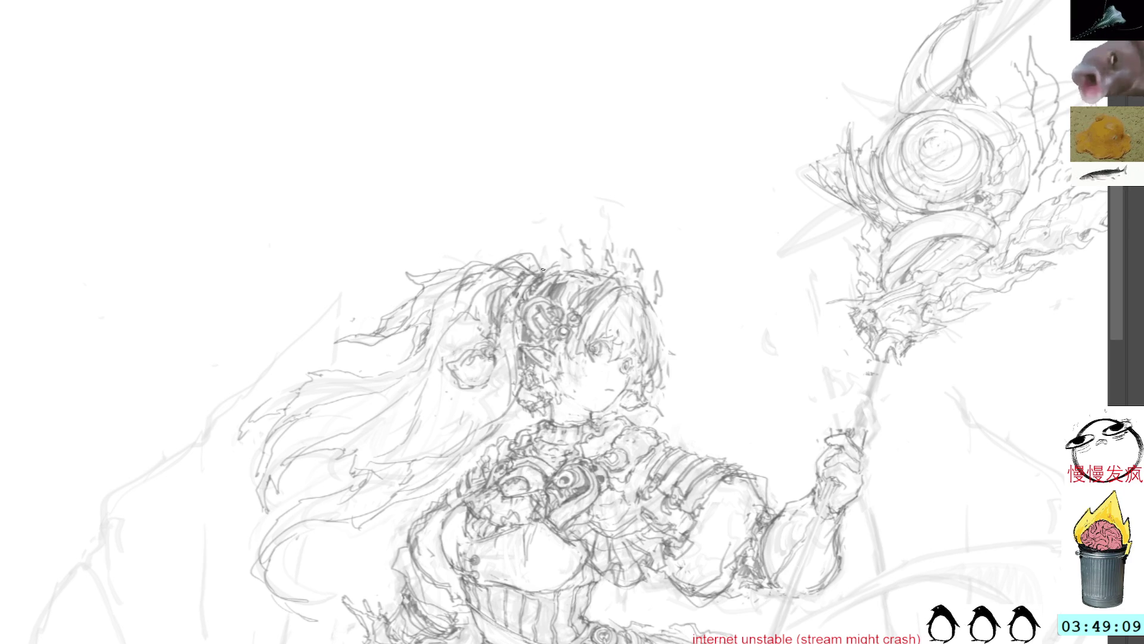
mouse_move(545, 404)
left_mouse_down()
mouse_move(552, 413)
mouse_move(520, 385)
mouse_move(527, 415)
left_mouse_up()
key("ctrl+d")
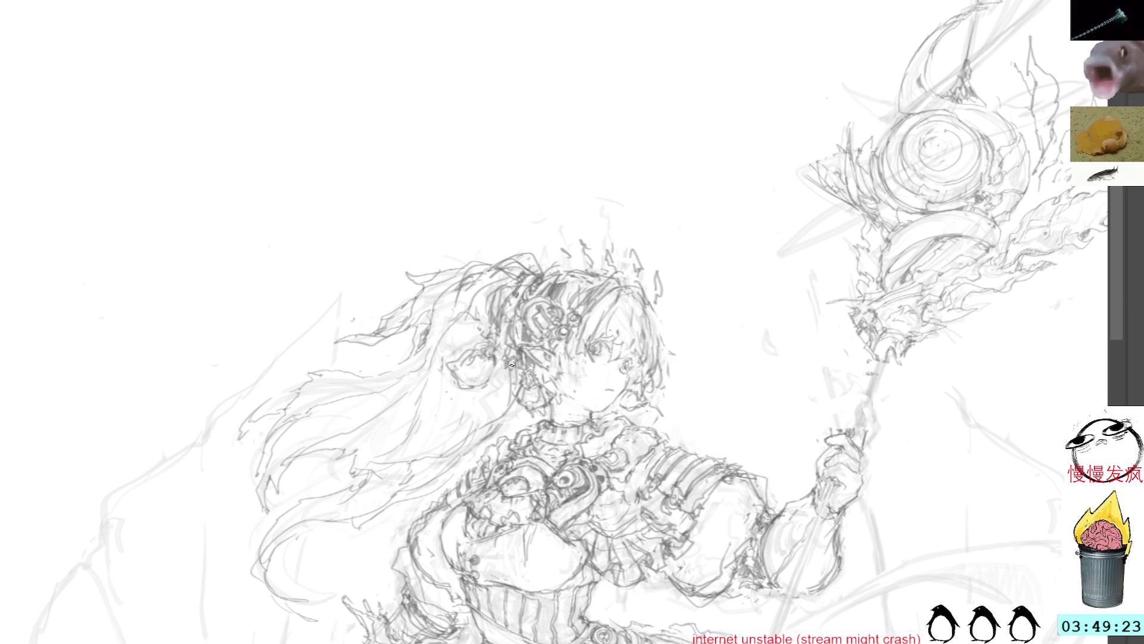
- Delete the rough ear sketch, then add dark hair strands left of the ornament
mouse_move(497, 366)
left_mouse_down()
mouse_move(506, 406)
mouse_move(522, 387)
mouse_move(438, 358)
mouse_move(471, 396)
left_mouse_up()
key("l")
key("ctrl+t")
left_click_drag(502, 334, 500, 341)
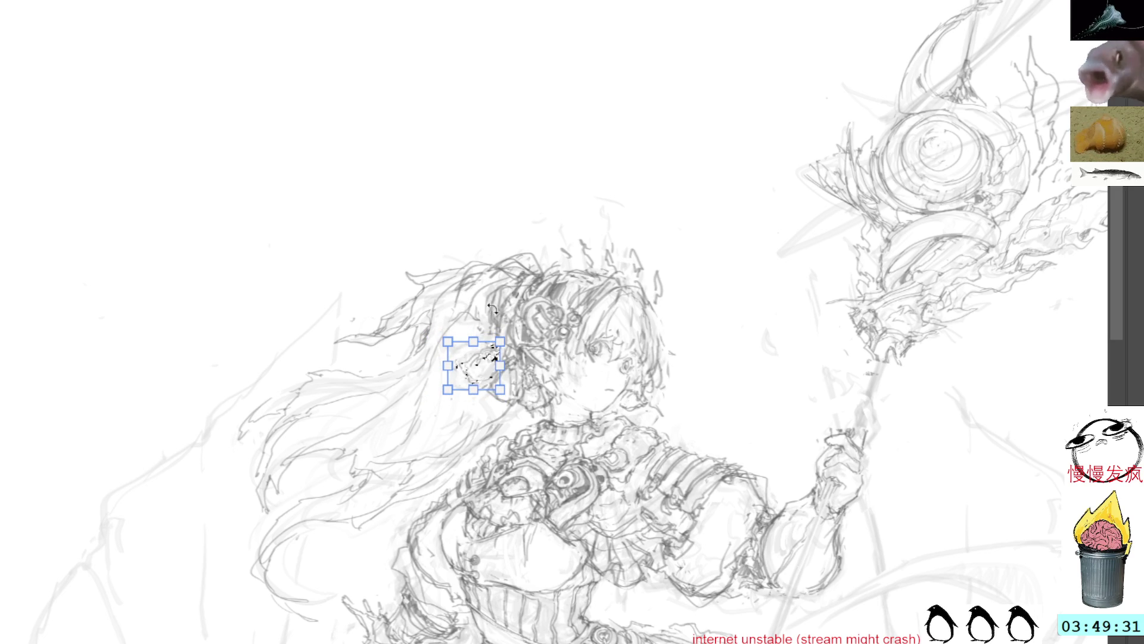
key("Escape")
key("Delete")
key("ctrl+d")
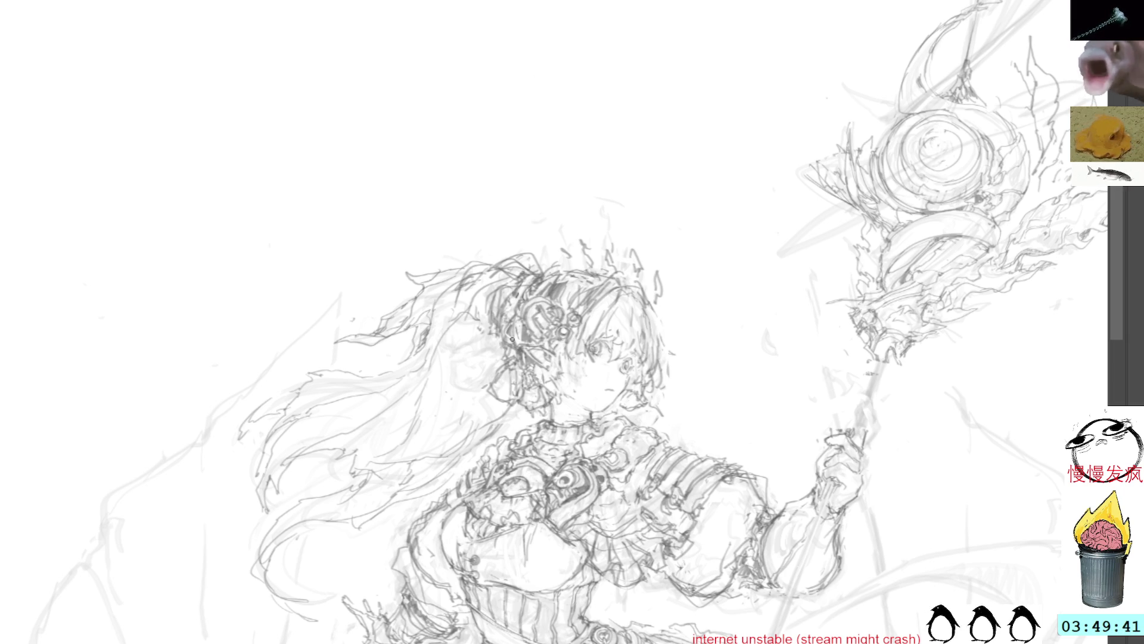
left_click_drag(511, 311, 516, 336)
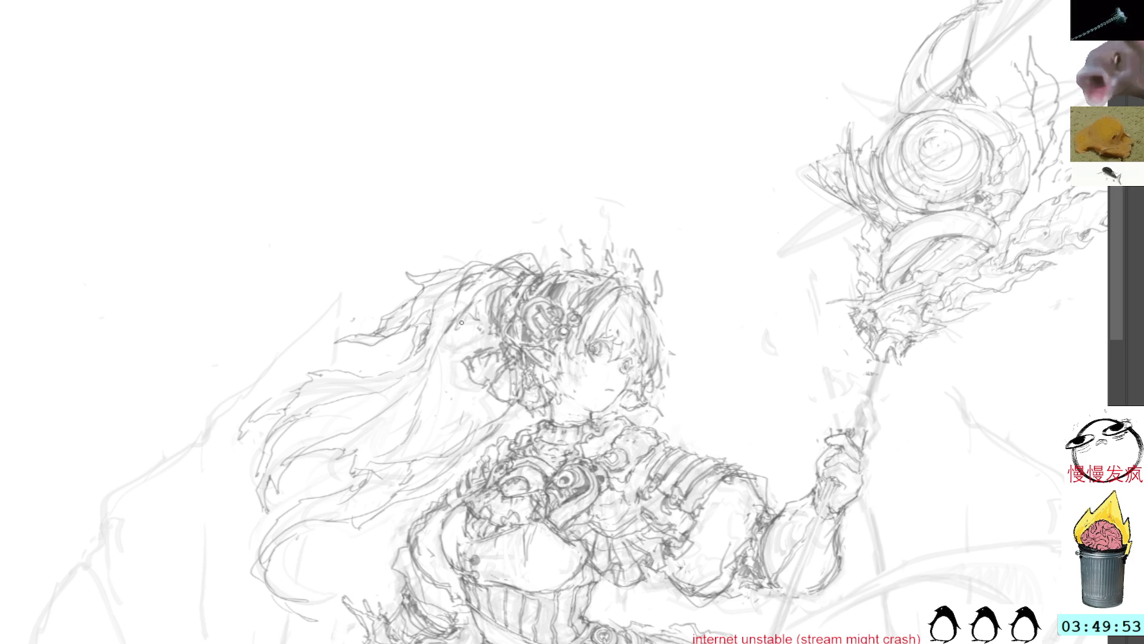
mouse_move(481, 286)
left_mouse_down()
mouse_move(463, 387)
mouse_move(446, 342)
mouse_move(417, 412)
left_mouse_up()
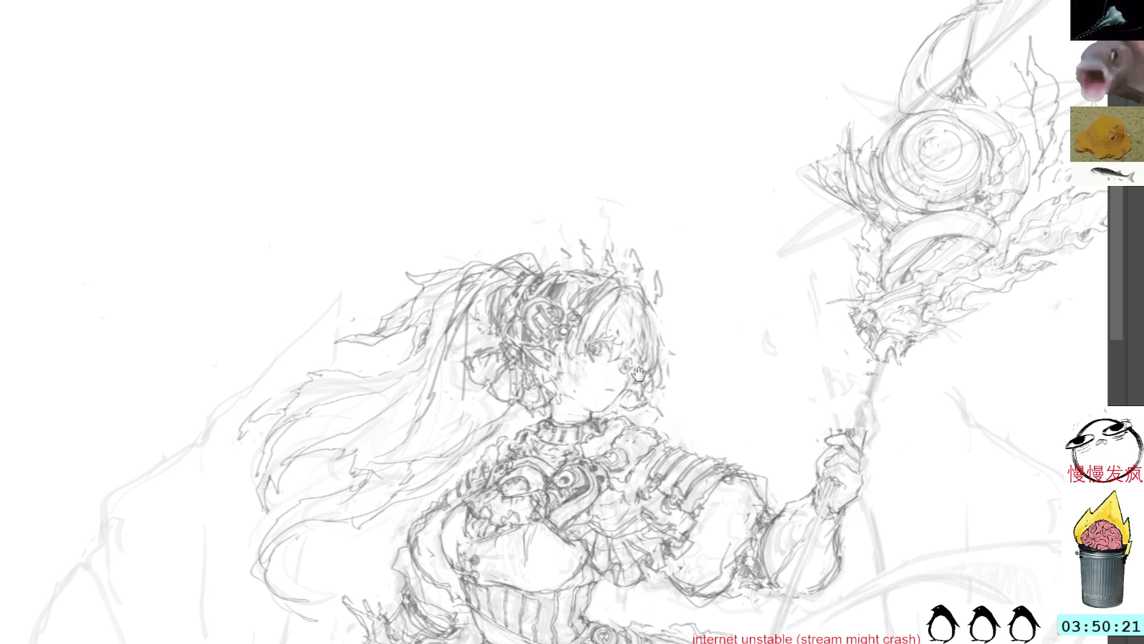
- Pan the canvas to recentre the figure
left_click_drag(635, 384, 612, 363)
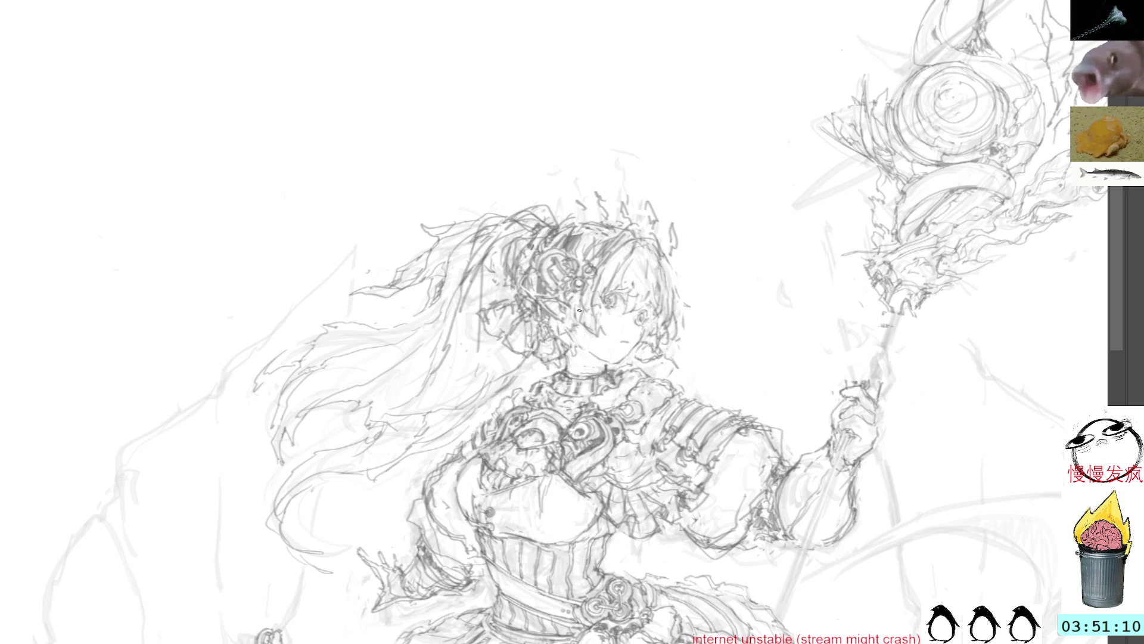
- Pencil marks along the collar, then select and delete the stray curl beside it
left_click_drag(644, 375, 677, 382)
mouse_move(654, 398)
left_mouse_down()
mouse_move(652, 372)
mouse_move(669, 390)
left_mouse_up()
key("Delete")
- Redraw the right edge of the collar with clean brush lines
key("ctrl+d")
left_click_drag(642, 371, 683, 397)
mouse_move(519, 382)
left_mouse_down()
mouse_move(527, 389)
mouse_move(497, 414)
mouse_move(535, 394)
mouse_move(525, 406)
mouse_move(535, 387)
left_mouse_up()
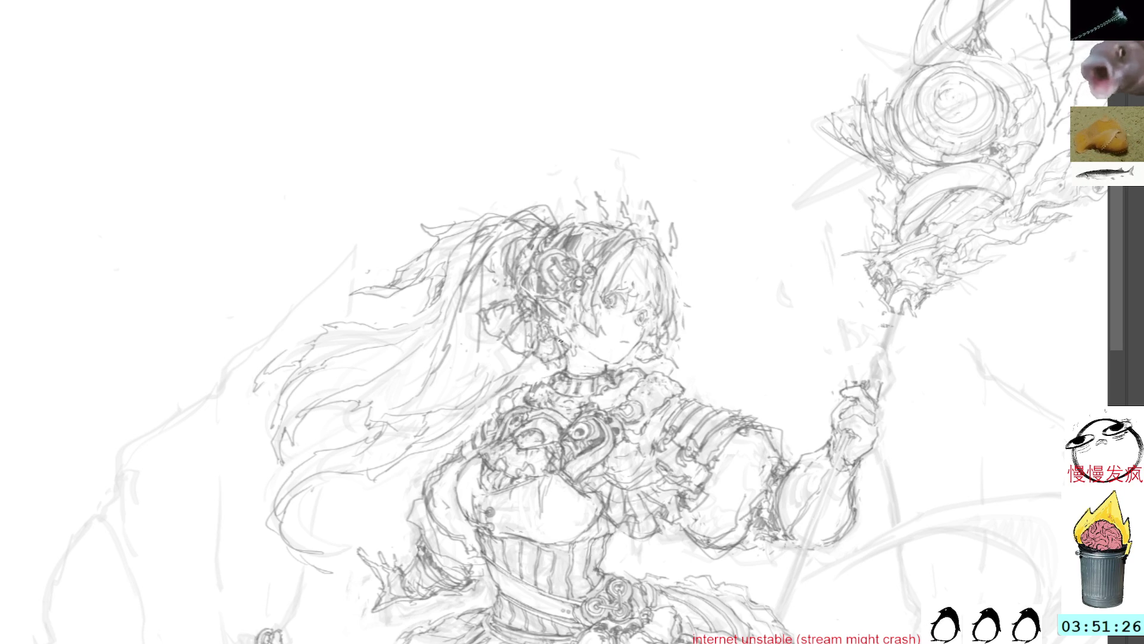
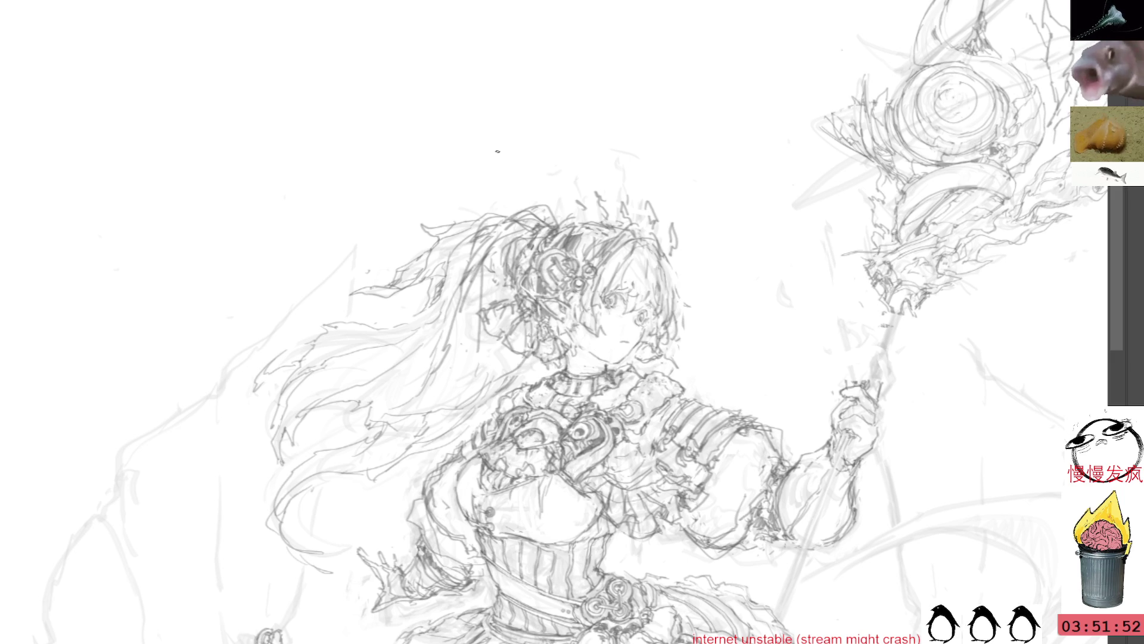
- Handwrite 'brb' in the blank upper-left canvas area, then lasso the scribble for removal
mouse_move(262, 95)
left_mouse_down()
mouse_move(283, 116)
mouse_move(303, 83)
mouse_move(325, 101)
left_mouse_up()
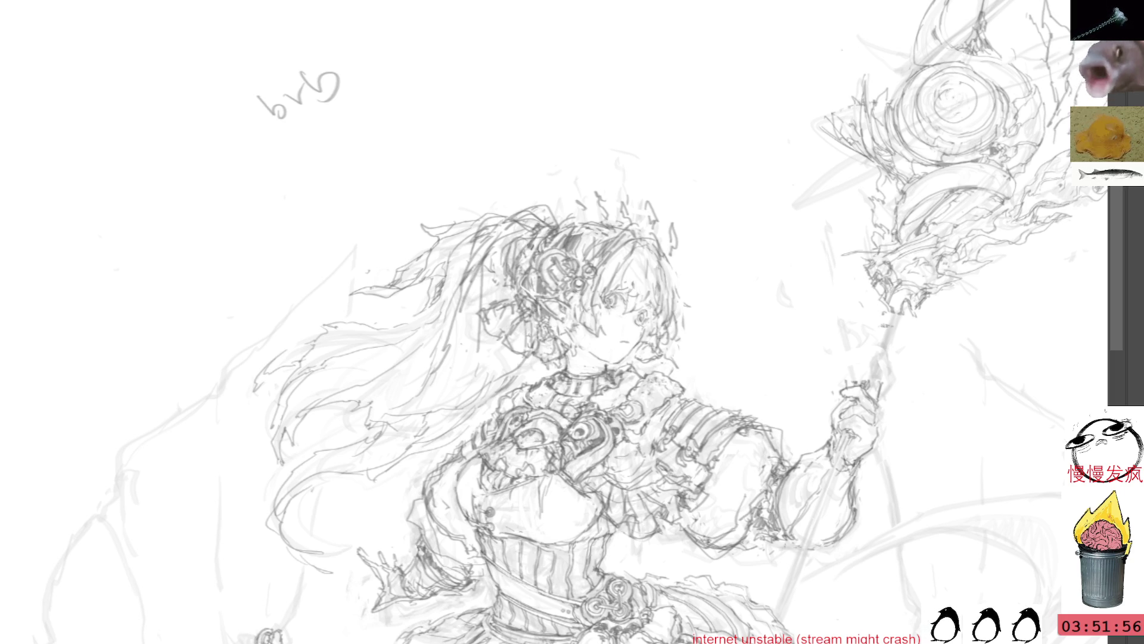
mouse_move(267, 47)
left_mouse_down()
mouse_move(370, 158)
mouse_move(351, 30)
left_mouse_up()
- Delete the lassoed 'brb' scribble and clear a stray mark near the bottom-left corner
key("Delete")
key("ctrl+d")
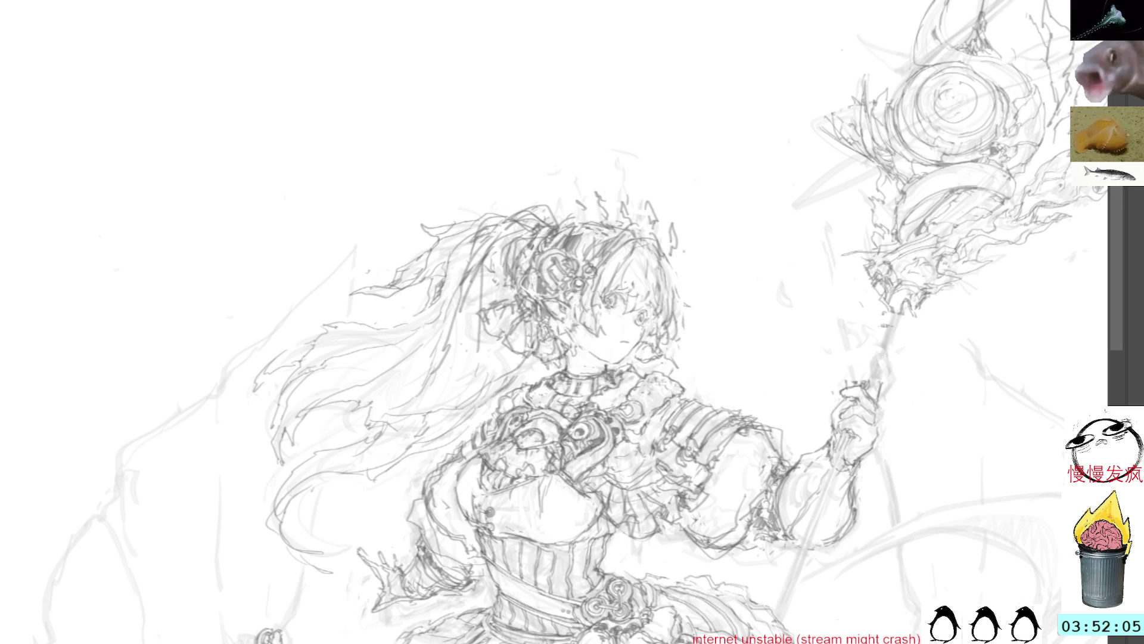
mouse_move(250, 640)
left_mouse_down()
mouse_move(298, 614)
mouse_move(304, 640)
left_mouse_up()
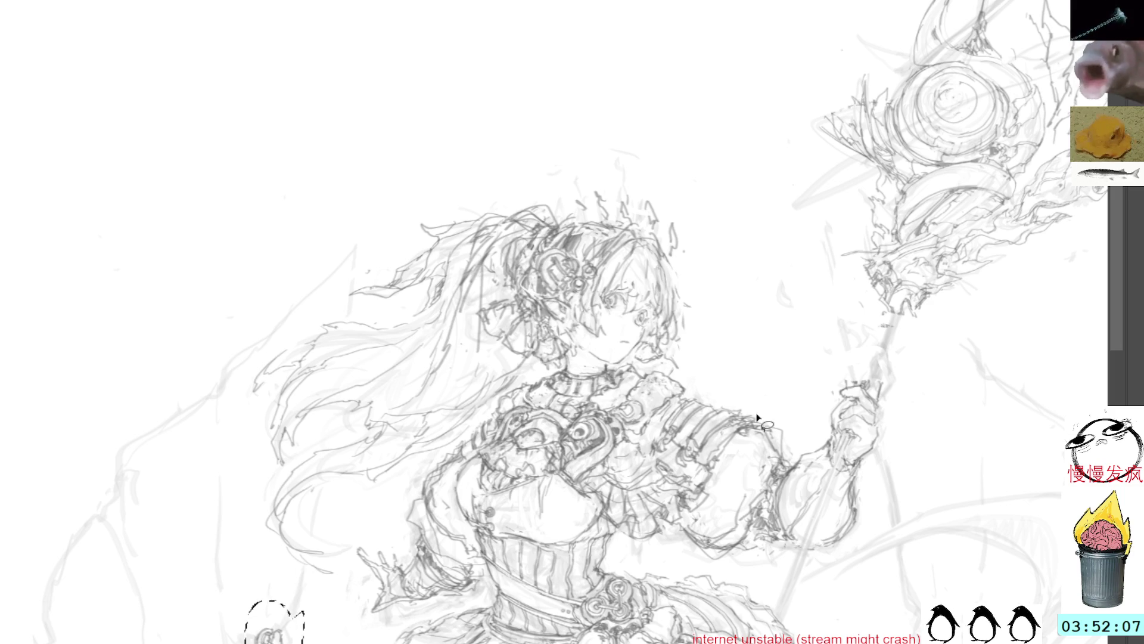
key("ctrl+d")
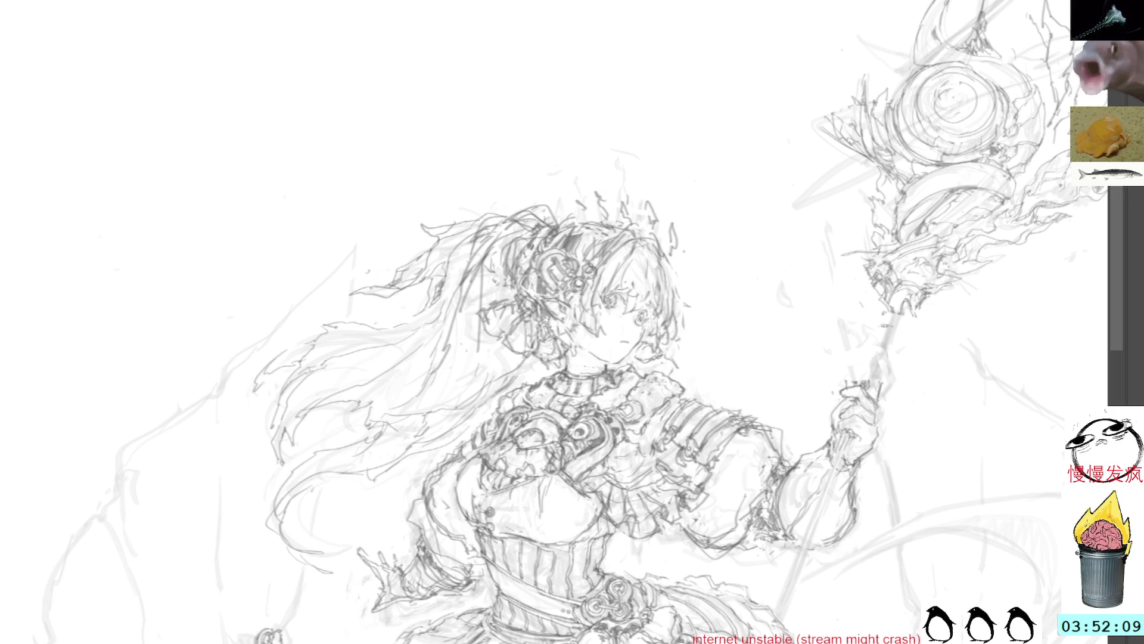
- Fade the sketch to a faint underlay, show the clean head linework, and tilt the view
key("3")
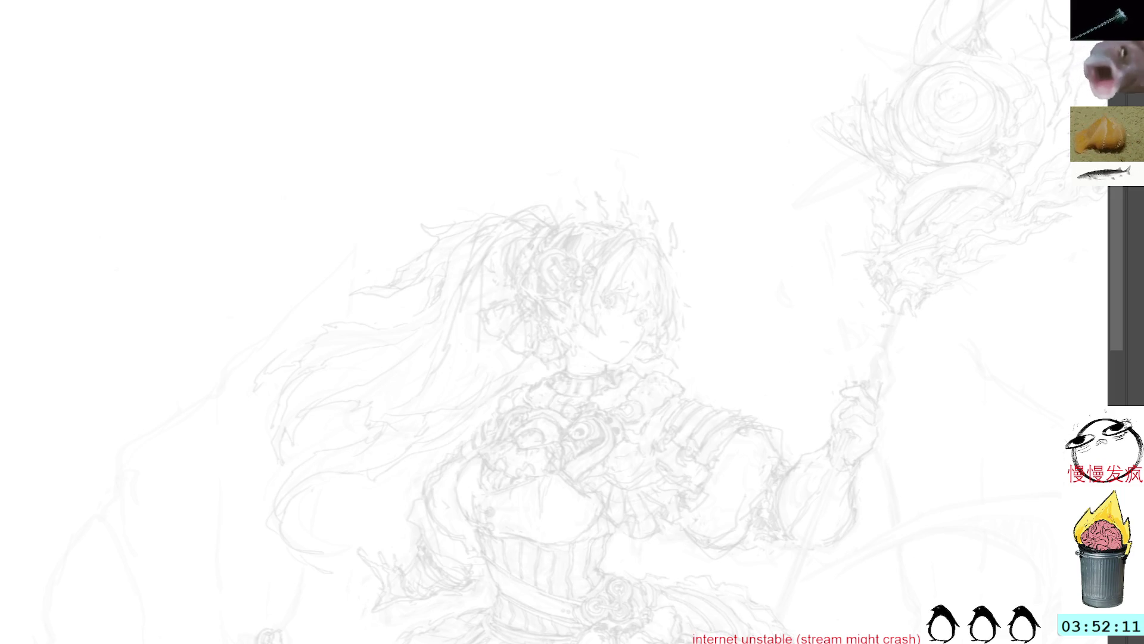
key("ctrl+z")
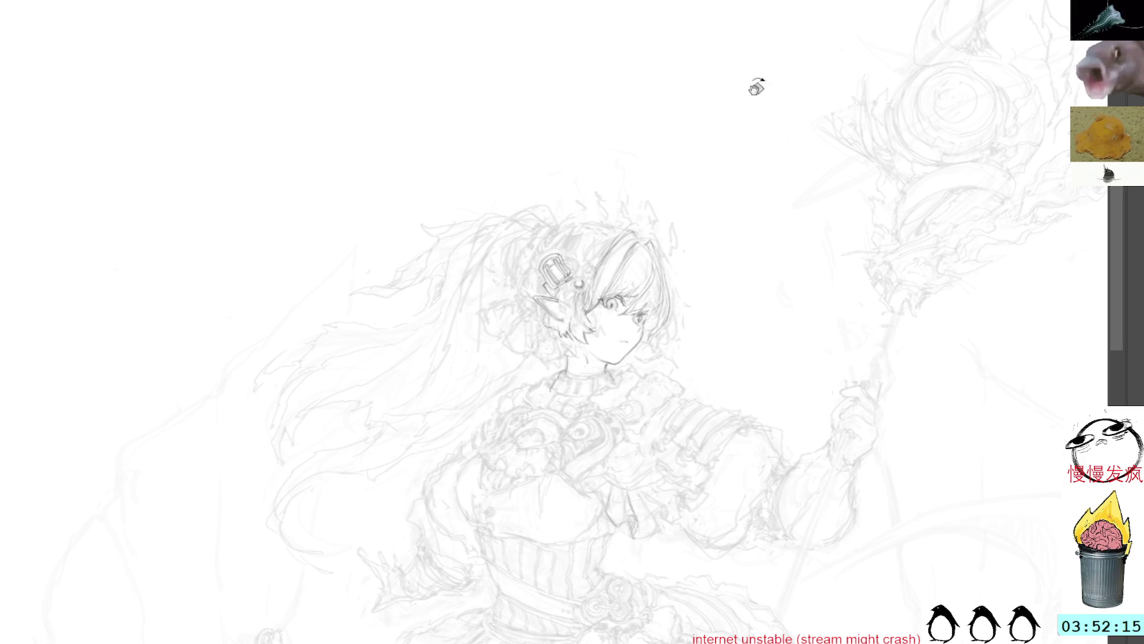
left_click_drag(860, 267, 773, 153)
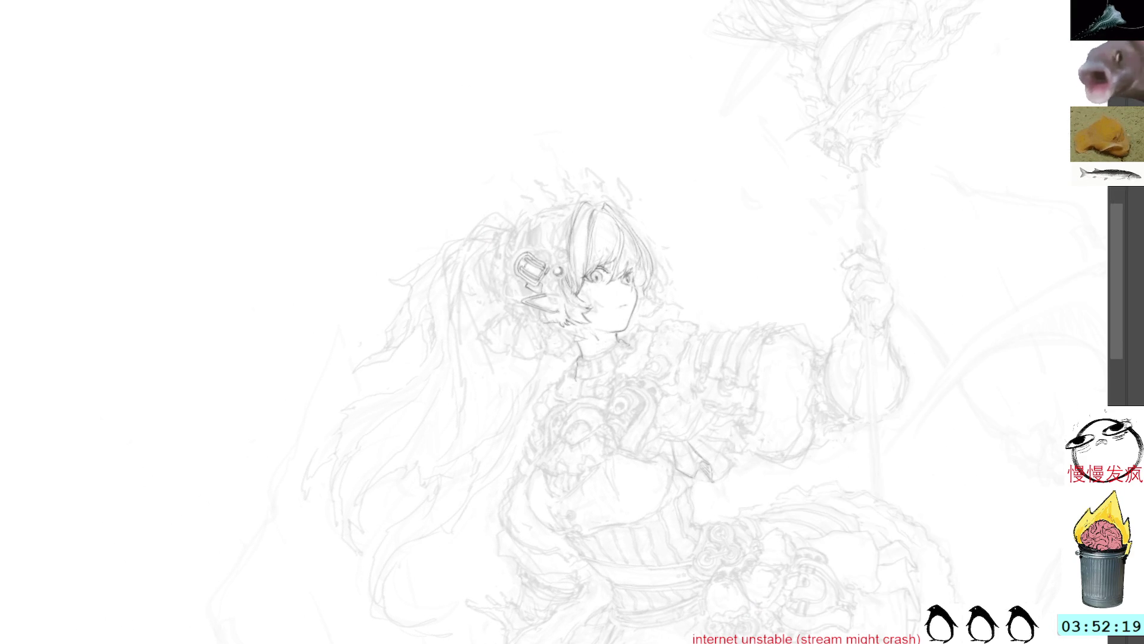
scroll(603, 312, "up", 2)
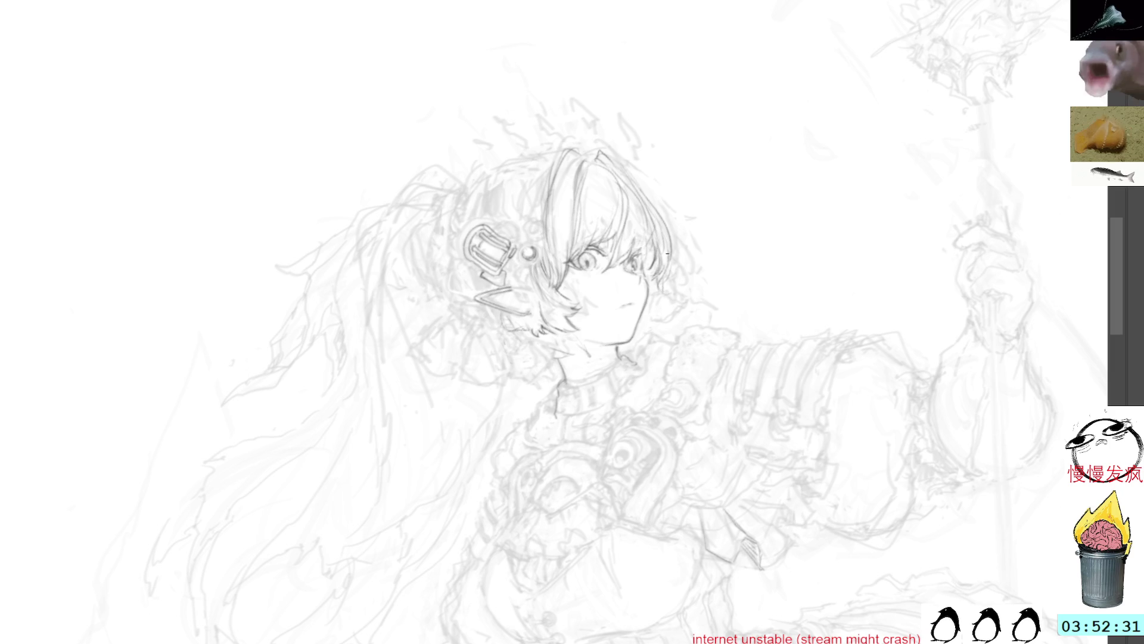
- Add a small stroke beside the right eye, then rotate the view clockwise for drawing
left_click_drag(666, 266, 660, 275)
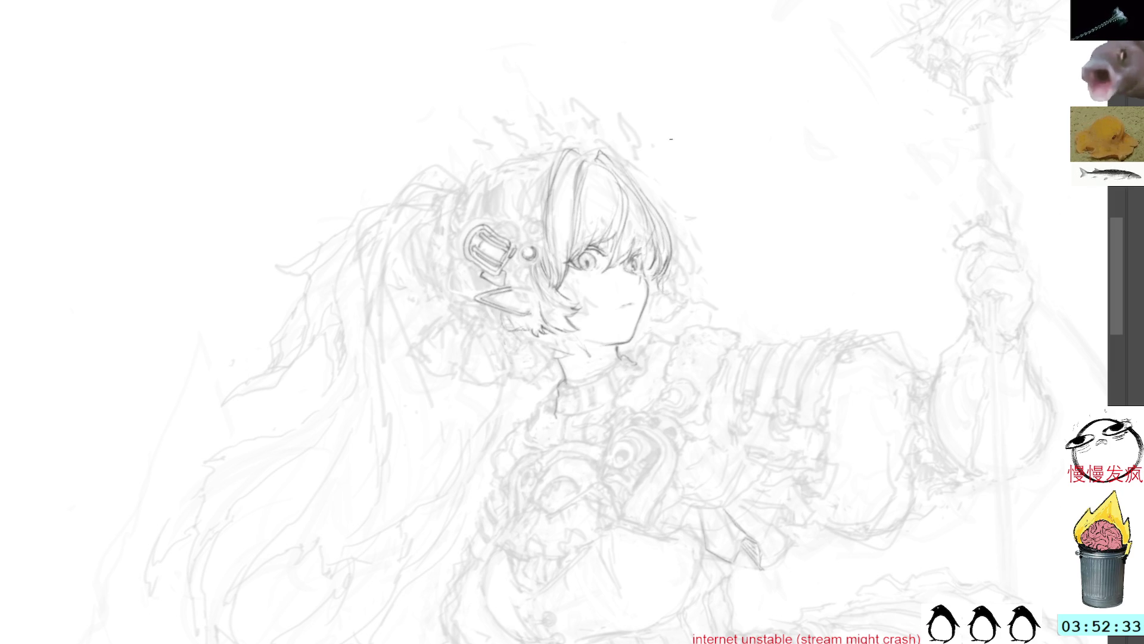
left_click_drag(583, 133, 647, 203)
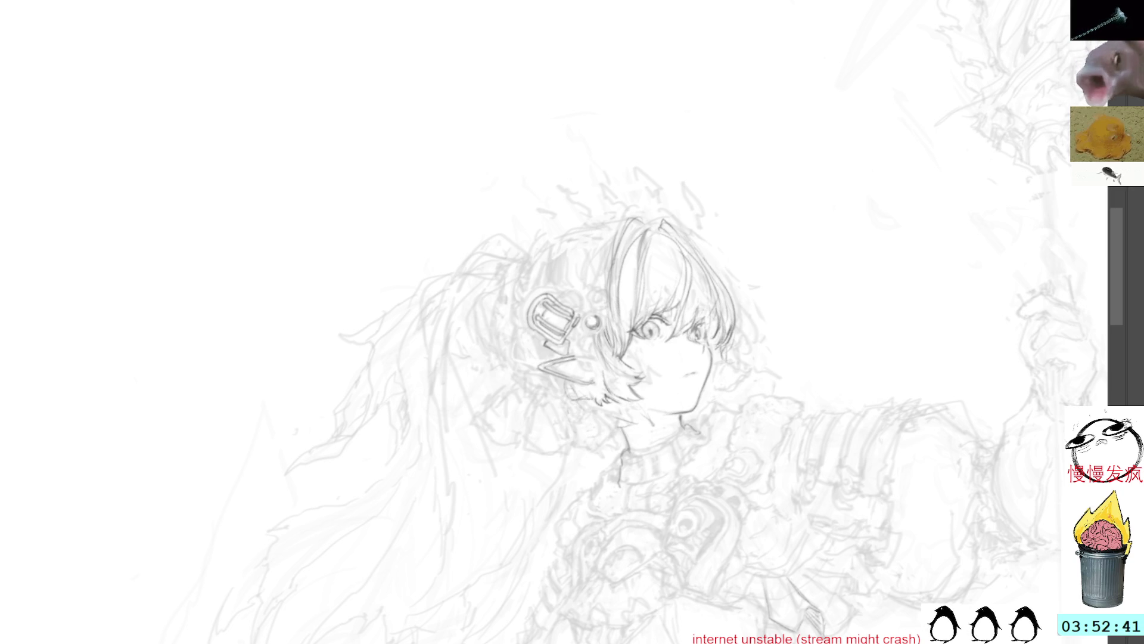
key("ctrl+bracketright")
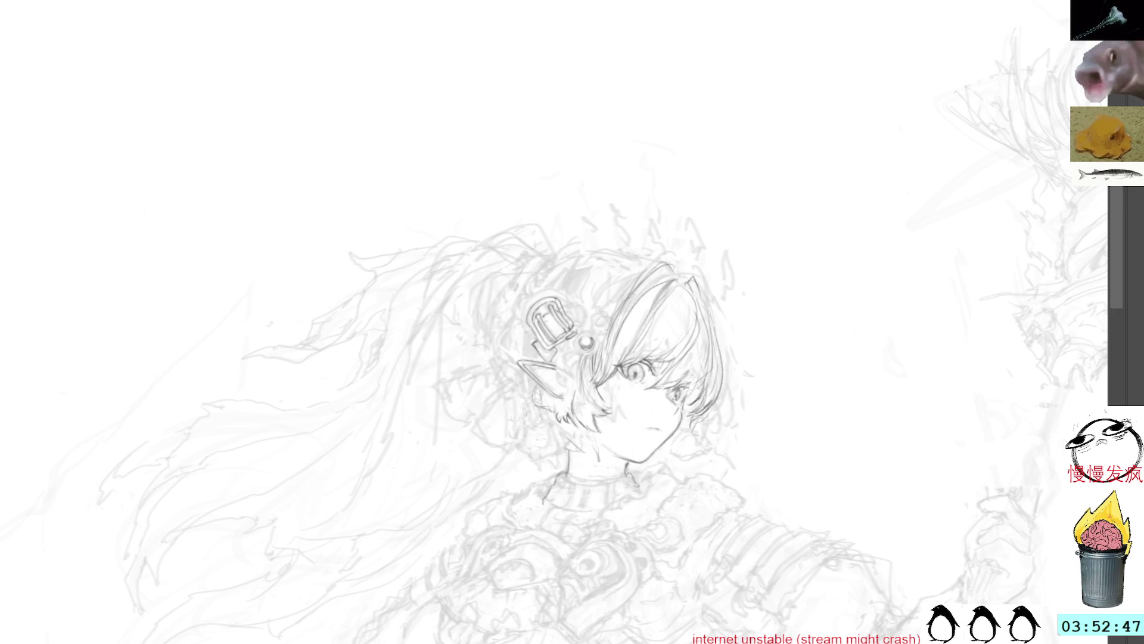
key("alt+Tab")
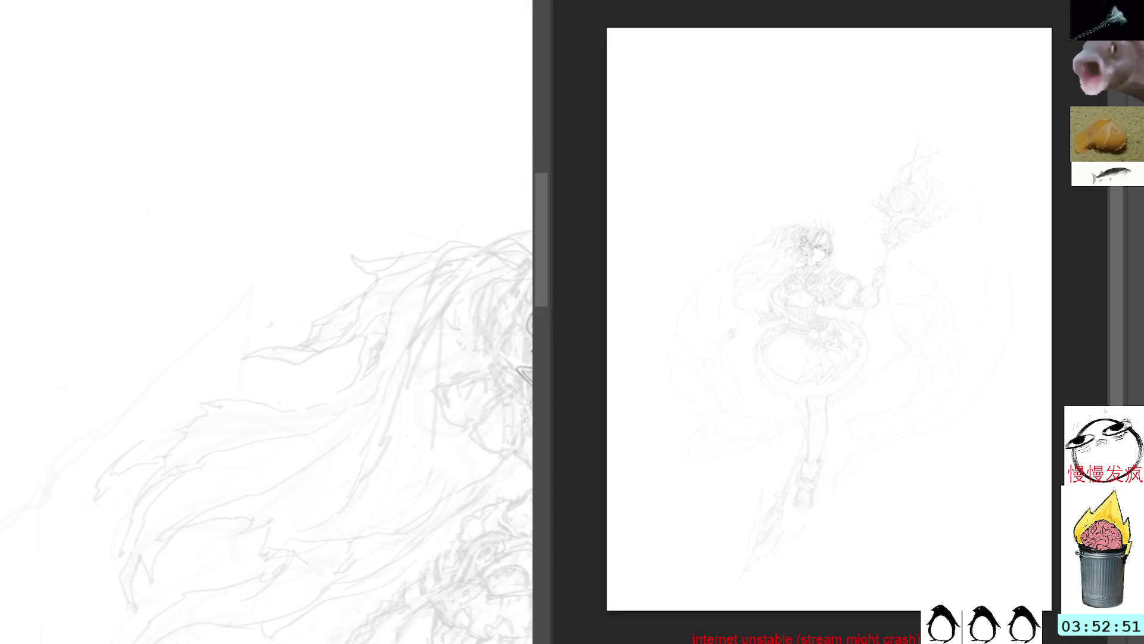
- Fit the full figure in the left view and zoom the widened right view onto the face and chest
left_click_drag(422, 250, 316, 245)
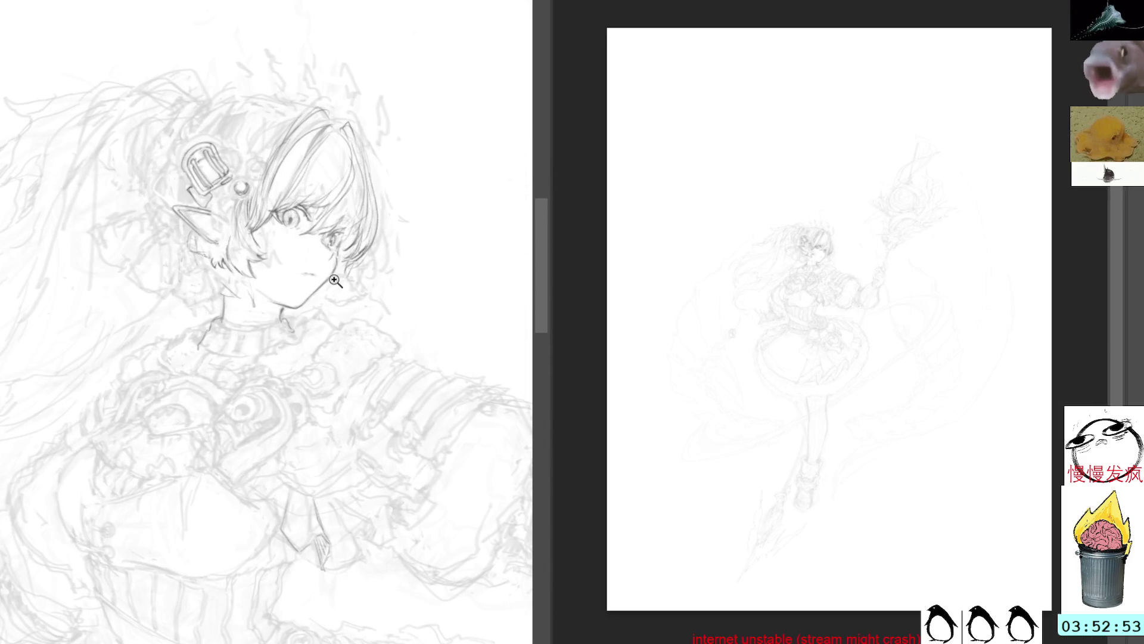
left_click_drag(265, 157, 250, 145)
left_click_drag(360, 363, 234, 296)
mouse_move(759, 243)
left_mouse_down()
mouse_move(866, 293)
mouse_move(904, 256)
mouse_move(802, 297)
left_mouse_up()
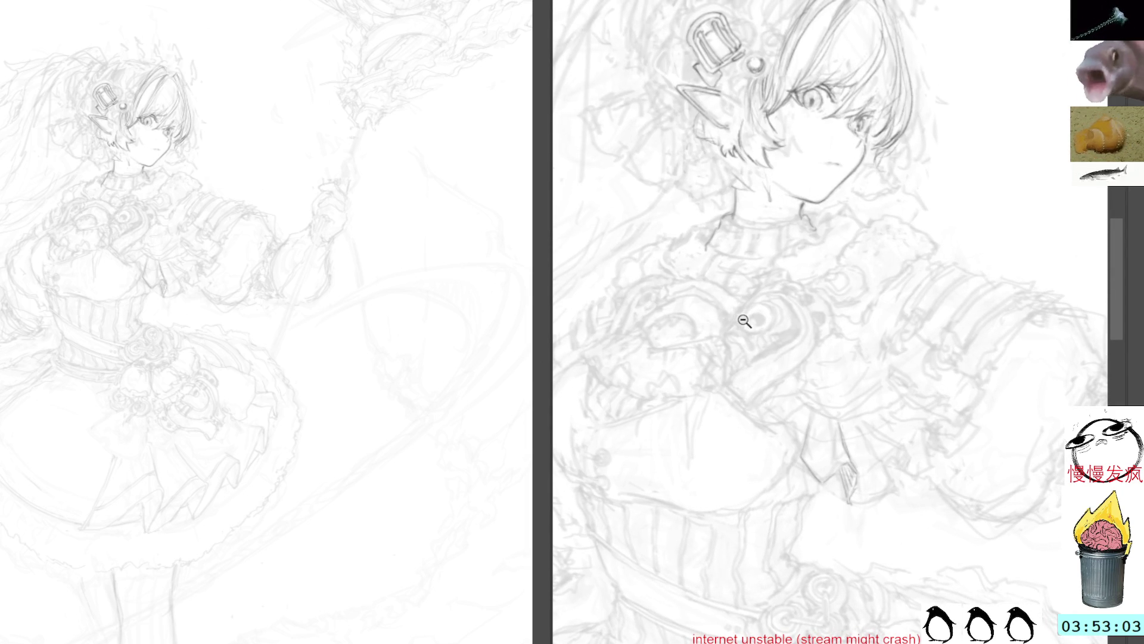
scroll(745, 320, "down", 1)
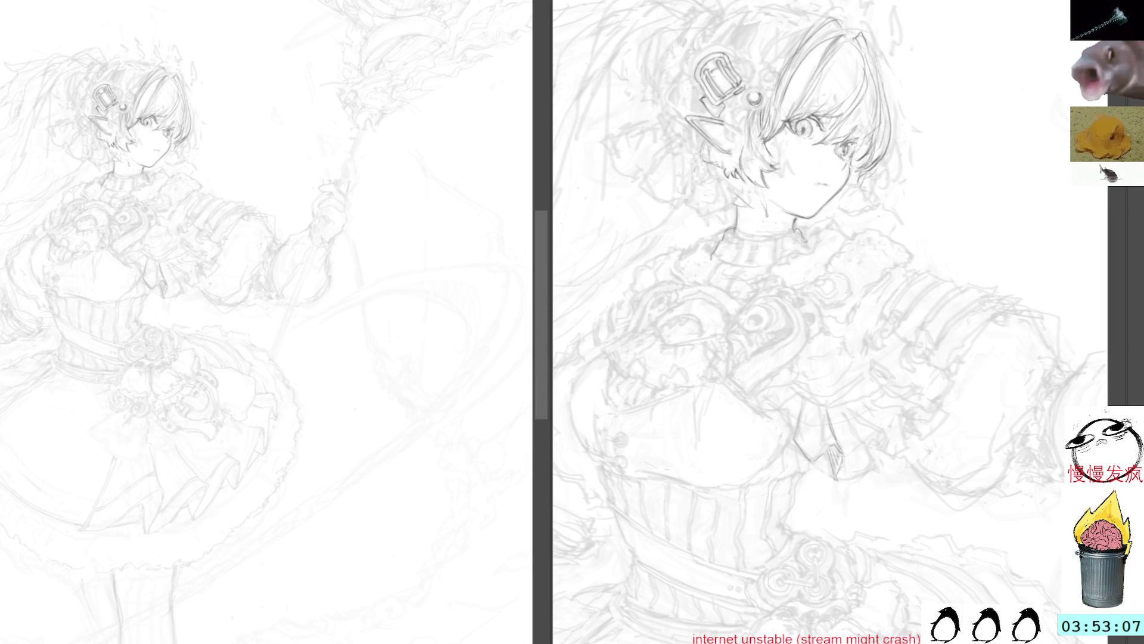
mouse_move(176, 141)
left_mouse_down()
mouse_move(176, 105)
mouse_move(258, 115)
left_mouse_up()
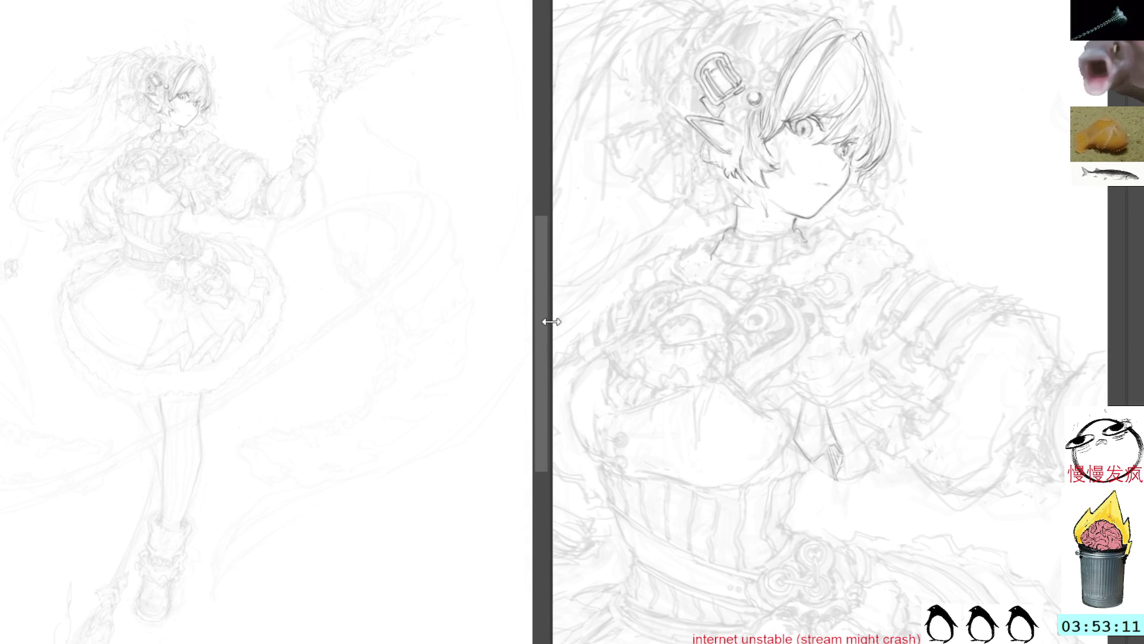
left_click_drag(542, 317, 179, 345)
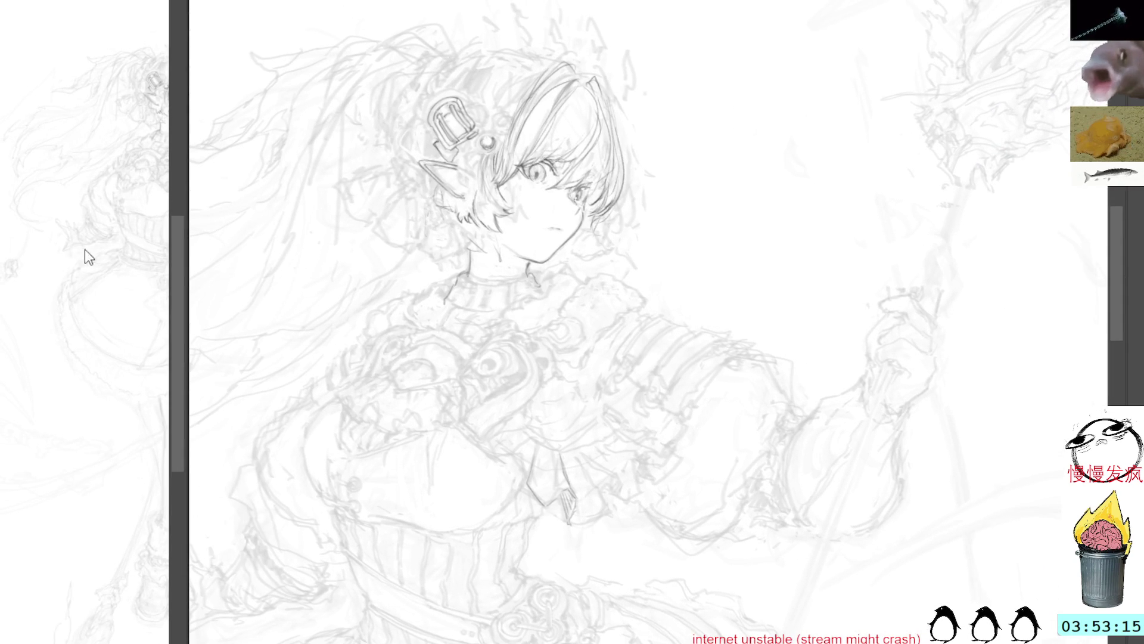
- Center the head in the close-up and refine the ear's outline with short strokes
left_click_drag(188, 275, 210, 275)
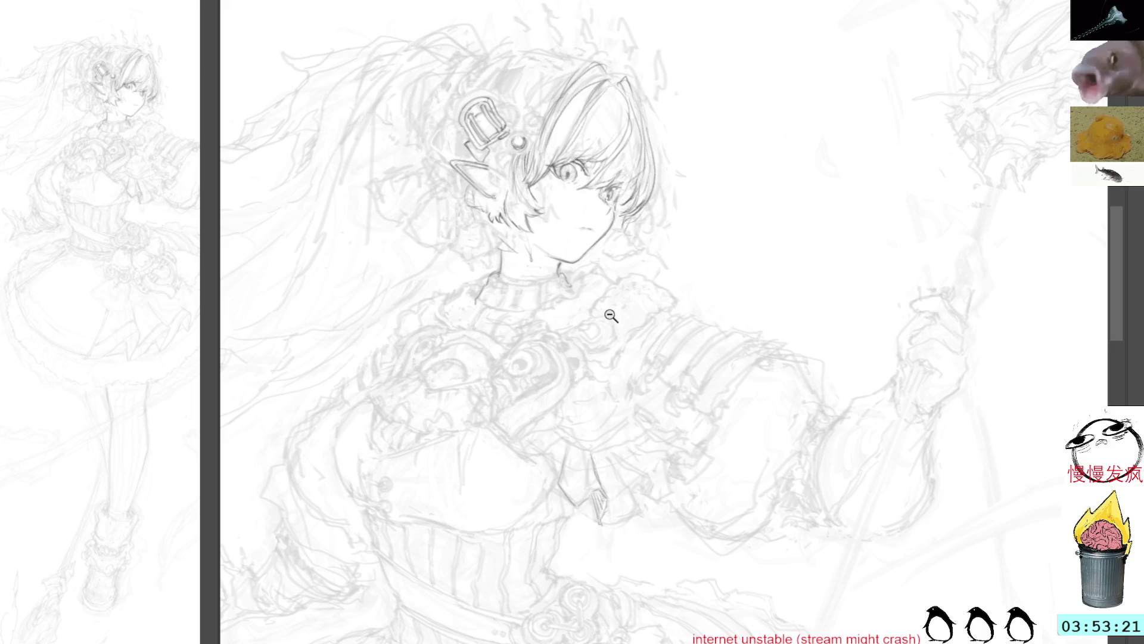
left_click_drag(640, 334, 749, 477)
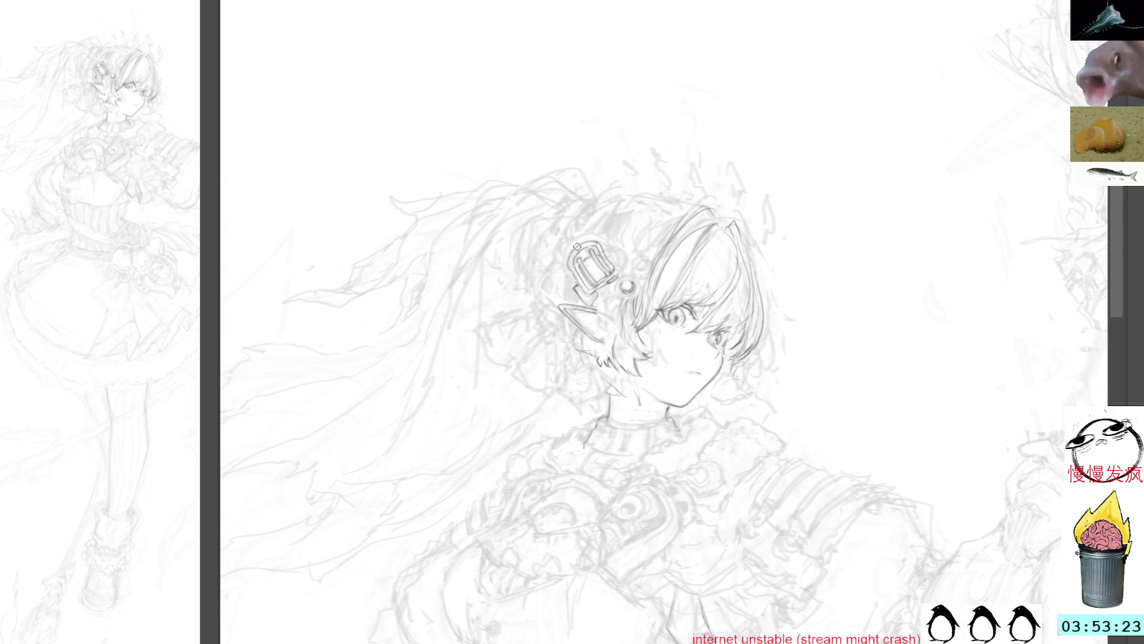
left_click_drag(565, 316, 575, 332)
left_click_drag(571, 331, 577, 339)
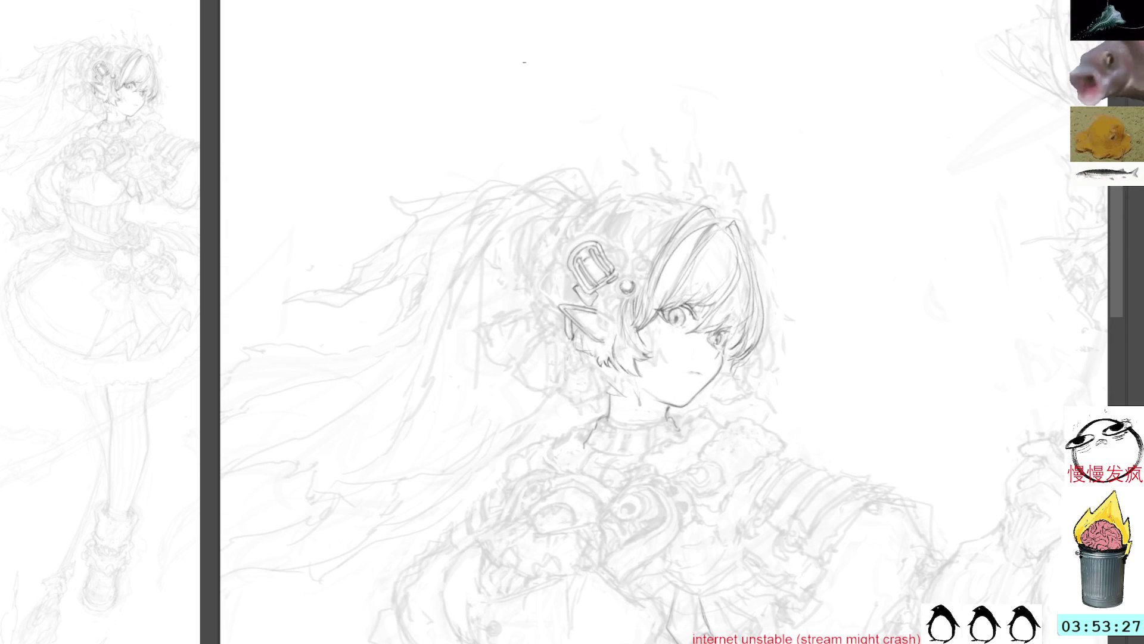
mouse_move(632, 390)
left_mouse_down()
mouse_move(591, 374)
mouse_move(615, 391)
left_mouse_up()
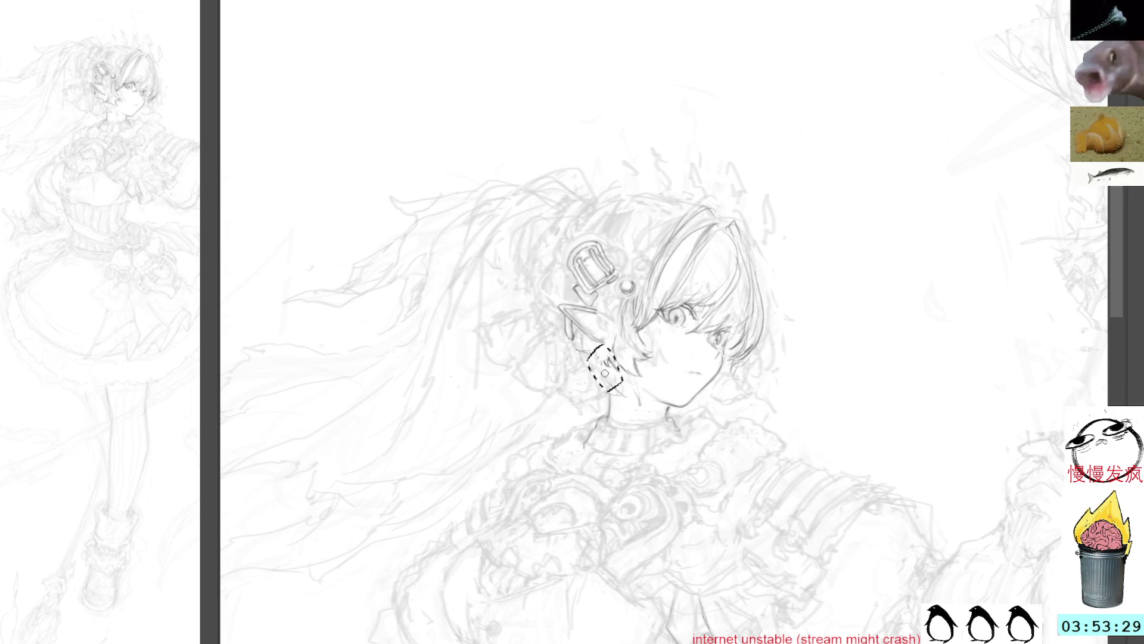
key("ctrl+d")
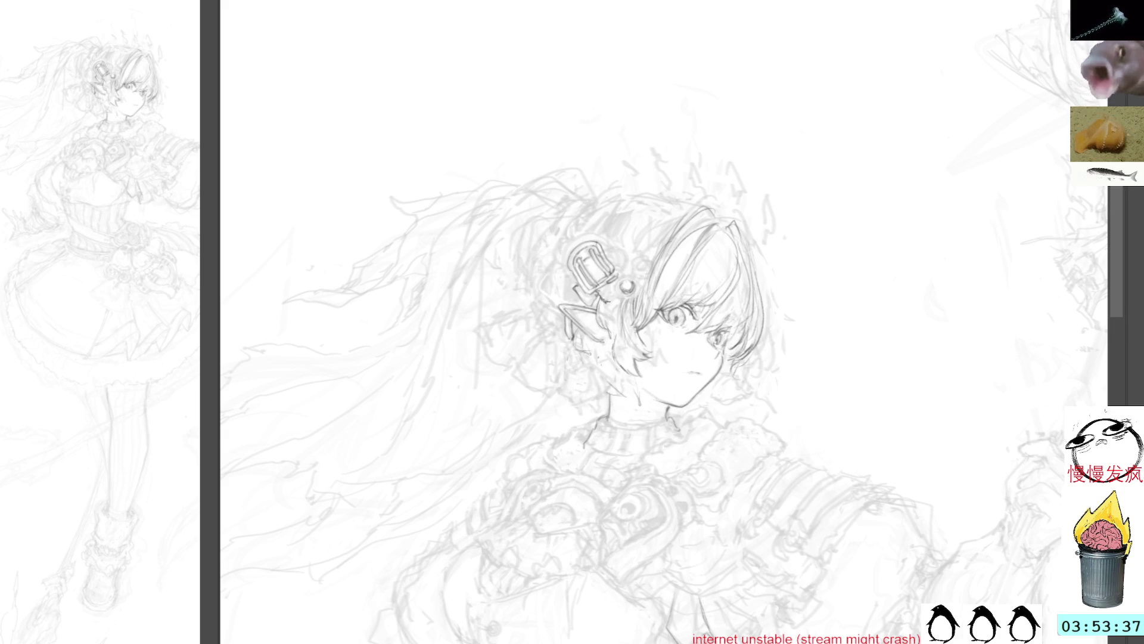
- Add a small line near the ornament's bead and tilt the canvas slightly clockwise
mouse_move(617, 281)
left_mouse_down()
mouse_move(616, 298)
mouse_move(630, 292)
left_mouse_up()
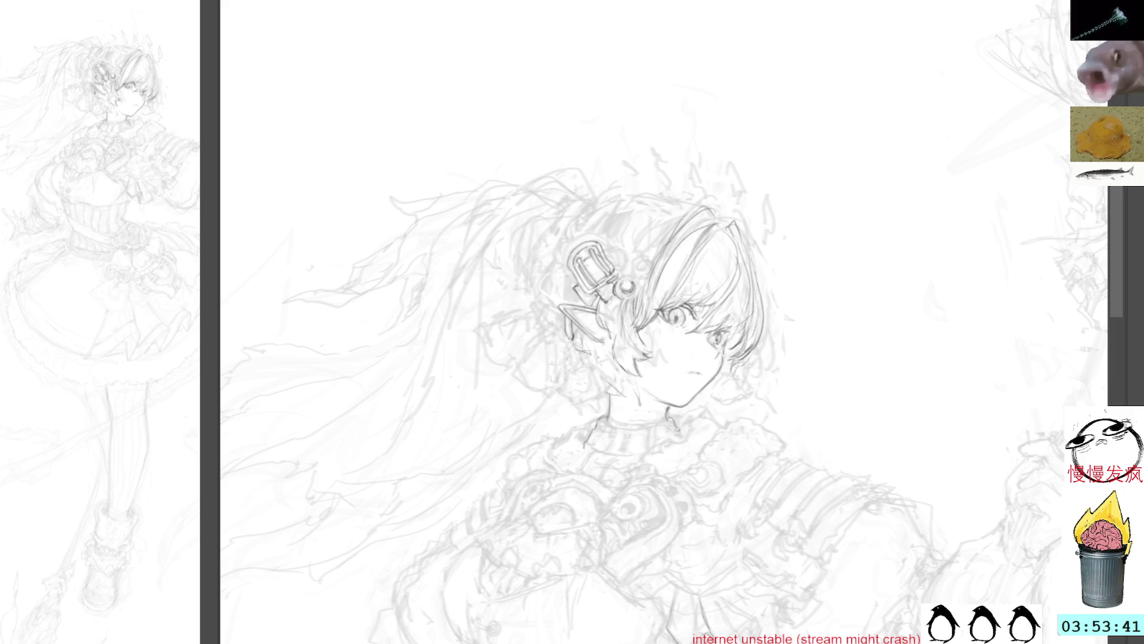
key("asciicircum")
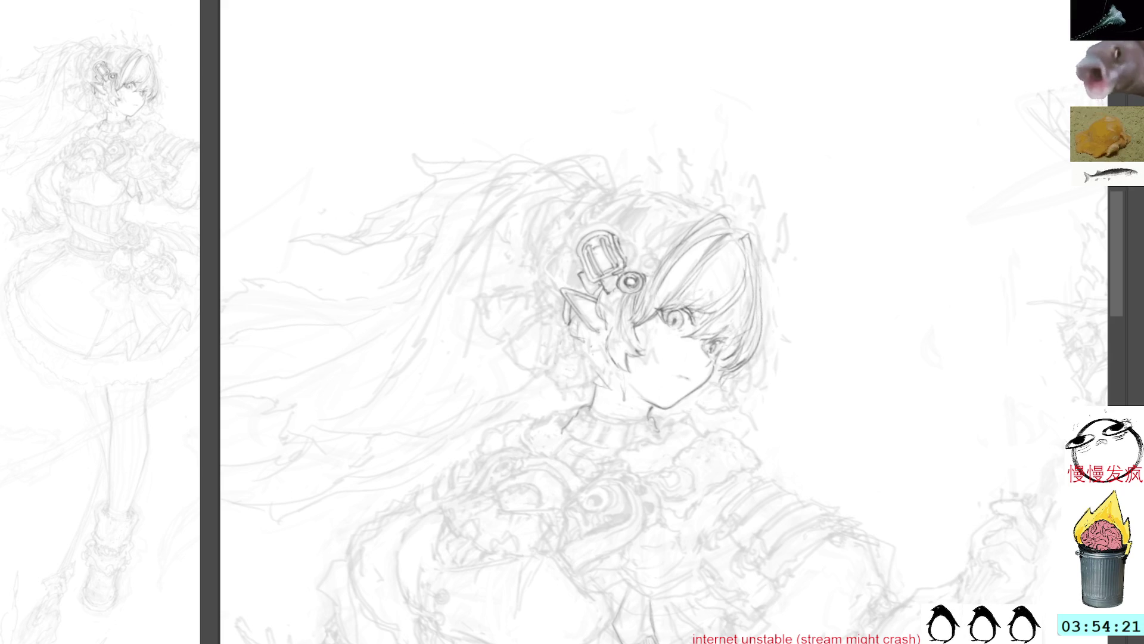
left_click(696, 248)
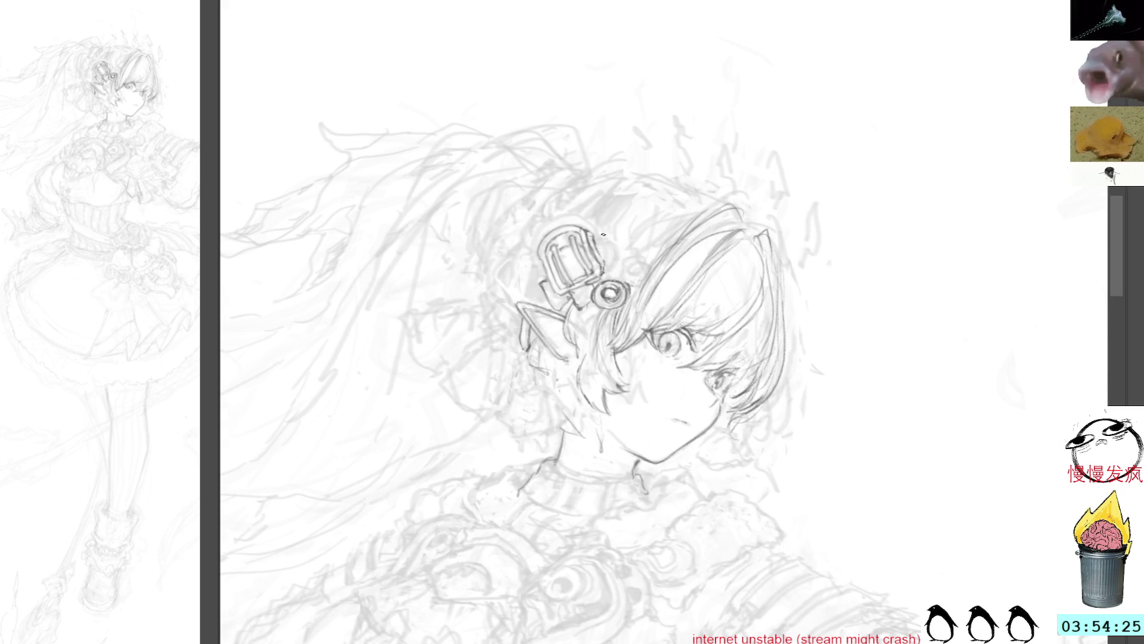
- Rotate the head upright and draw cleaner strands along the hair's left edge beside the ornament
key("r")
mouse_move(688, 116)
left_mouse_down()
mouse_move(689, 81)
mouse_move(528, 60)
left_mouse_up()
left_click_drag(554, 226, 534, 258)
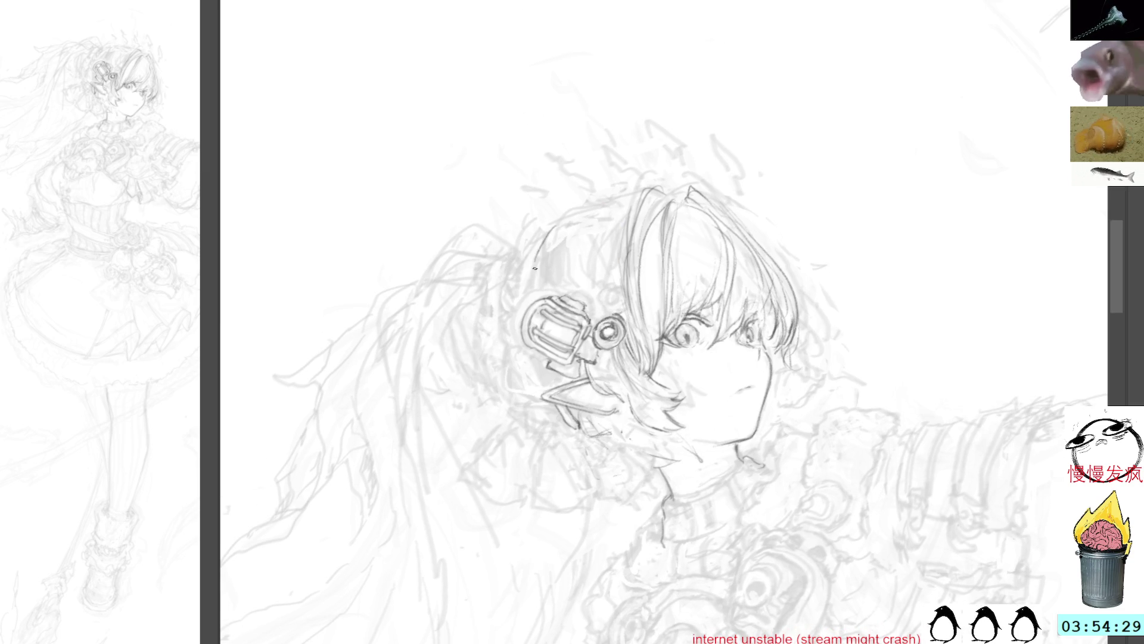
mouse_move(560, 217)
left_mouse_down()
mouse_move(544, 271)
mouse_move(562, 288)
left_mouse_up()
left_click_drag(563, 219, 550, 255)
mouse_move(580, 294)
left_mouse_down()
mouse_move(607, 202)
mouse_move(596, 275)
left_mouse_up()
mouse_move(621, 206)
left_mouse_down()
mouse_move(596, 259)
mouse_move(605, 263)
mouse_move(609, 191)
mouse_move(566, 297)
left_mouse_up()
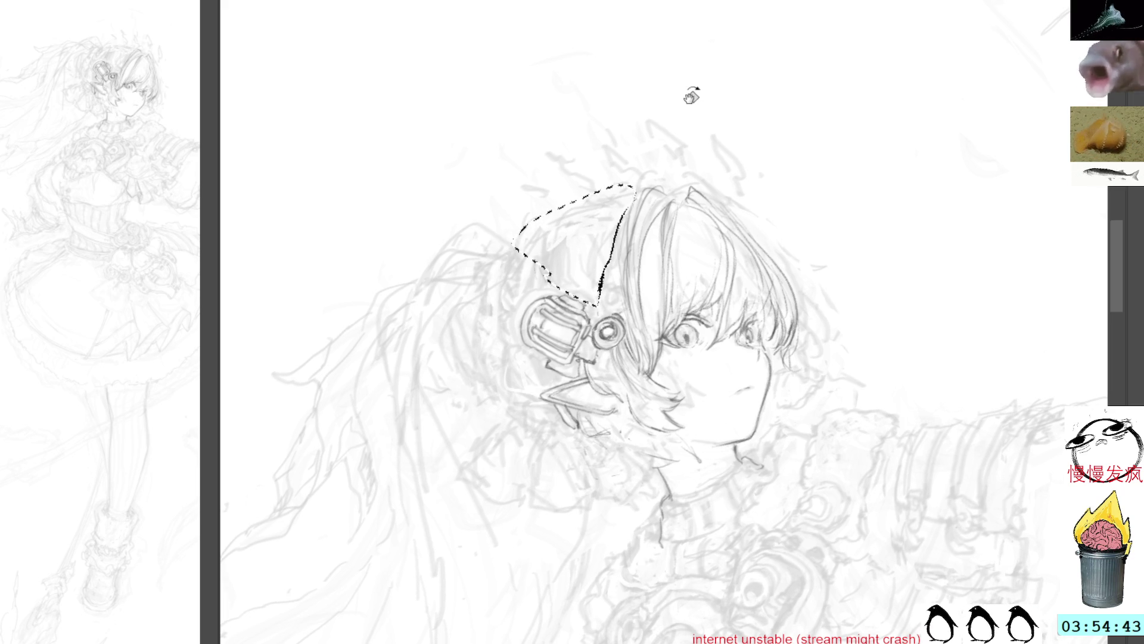
left_click_drag(702, 92, 544, 173)
key("ctrl+d")
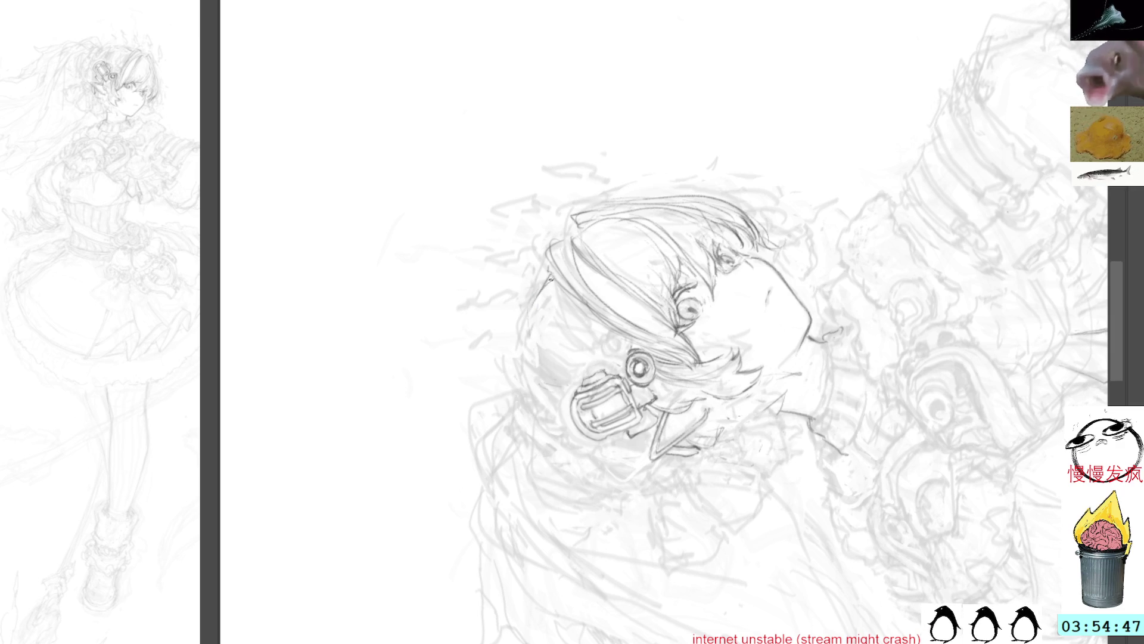
- Darken the head's left outline down past the ear with several pencil strokes
left_click_drag(526, 326, 530, 395)
mouse_move(548, 274)
left_mouse_down()
mouse_move(538, 415)
mouse_move(562, 437)
left_mouse_up()
left_click_drag(528, 383, 557, 421)
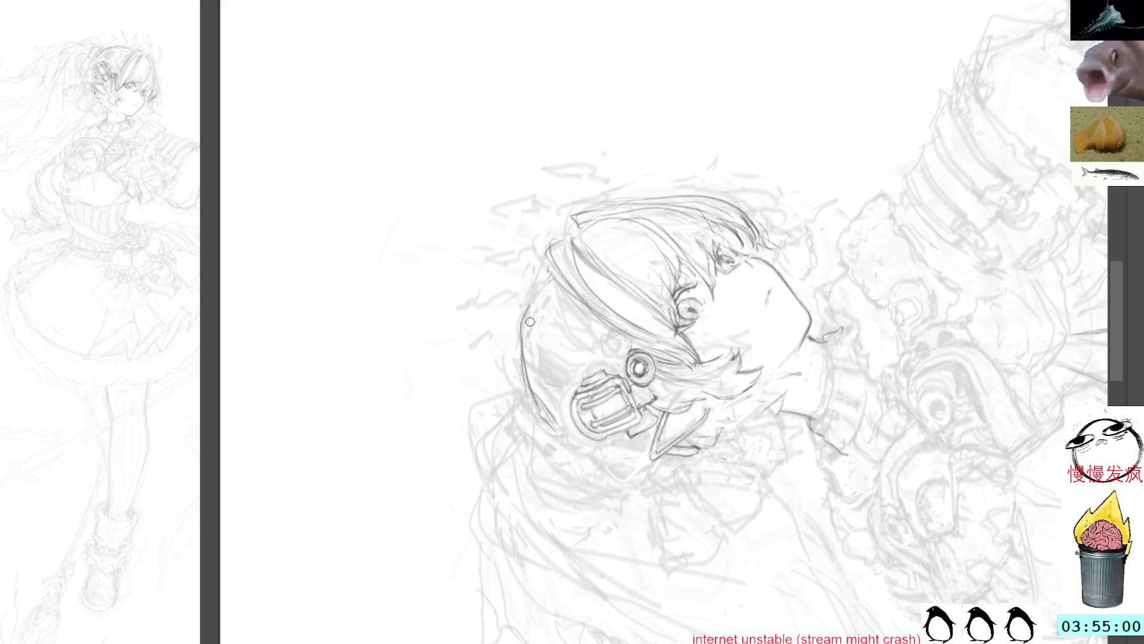
mouse_move(553, 273)
left_mouse_down()
mouse_move(540, 298)
mouse_move(542, 356)
left_mouse_up()
mouse_move(534, 312)
left_mouse_down()
mouse_move(560, 381)
mouse_move(546, 348)
mouse_move(555, 356)
left_mouse_up()
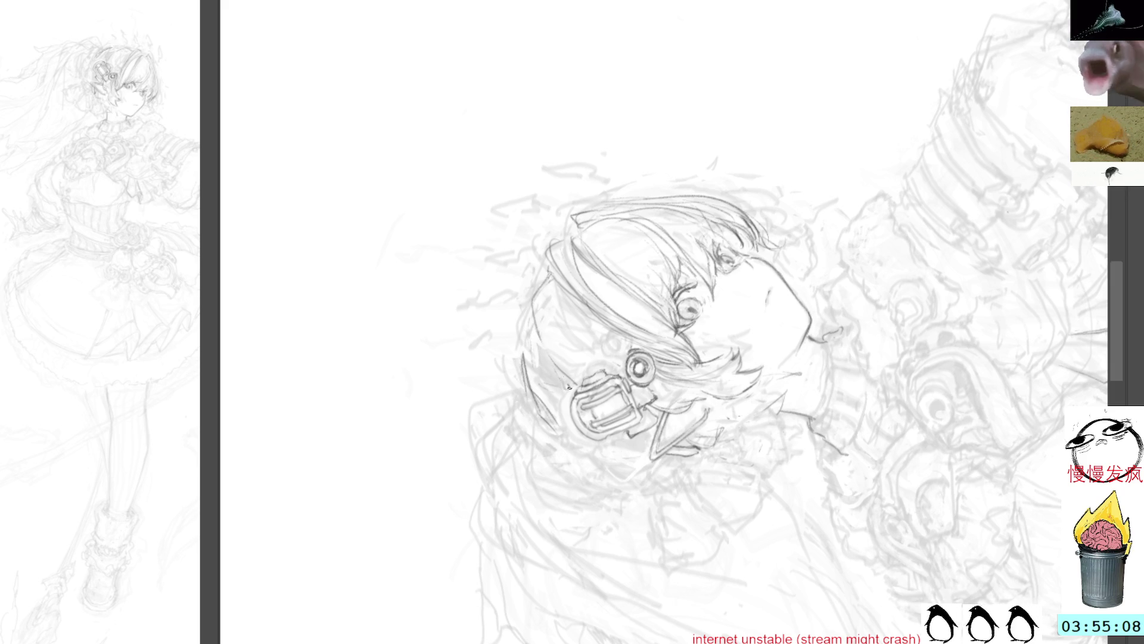
- Draw a curve around the ornament's left side, then reset the canvas rotation upright
left_click_drag(689, 115, 700, 137)
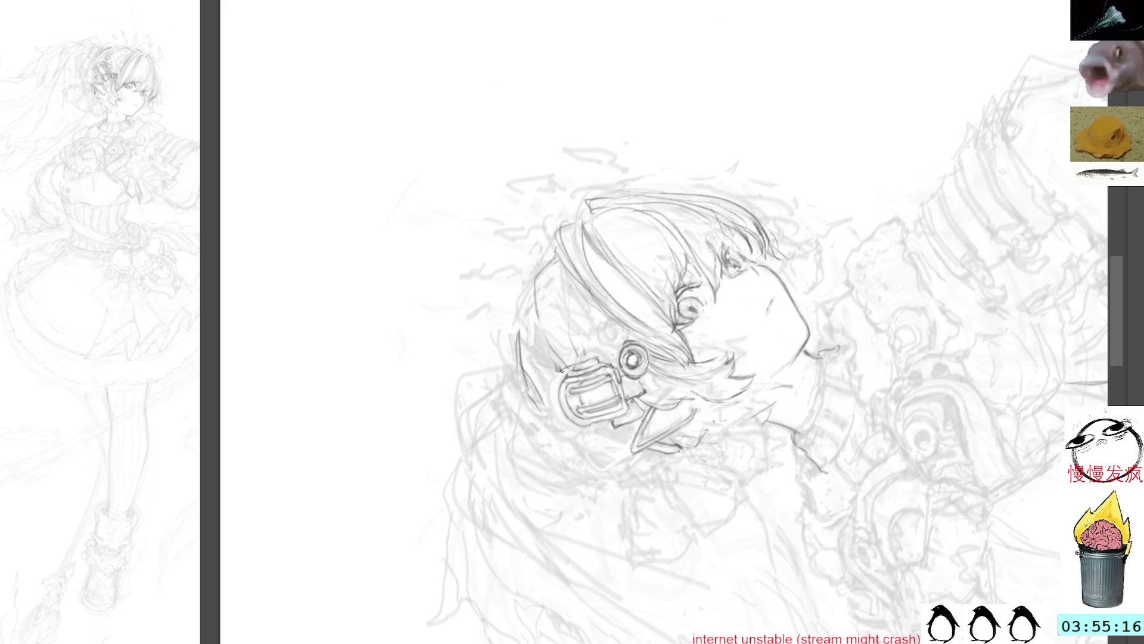
mouse_move(560, 372)
left_mouse_down()
mouse_move(550, 412)
mouse_move(587, 433)
left_mouse_up()
mouse_move(726, 89)
left_mouse_down()
mouse_move(582, 72)
mouse_move(465, 173)
left_mouse_up()
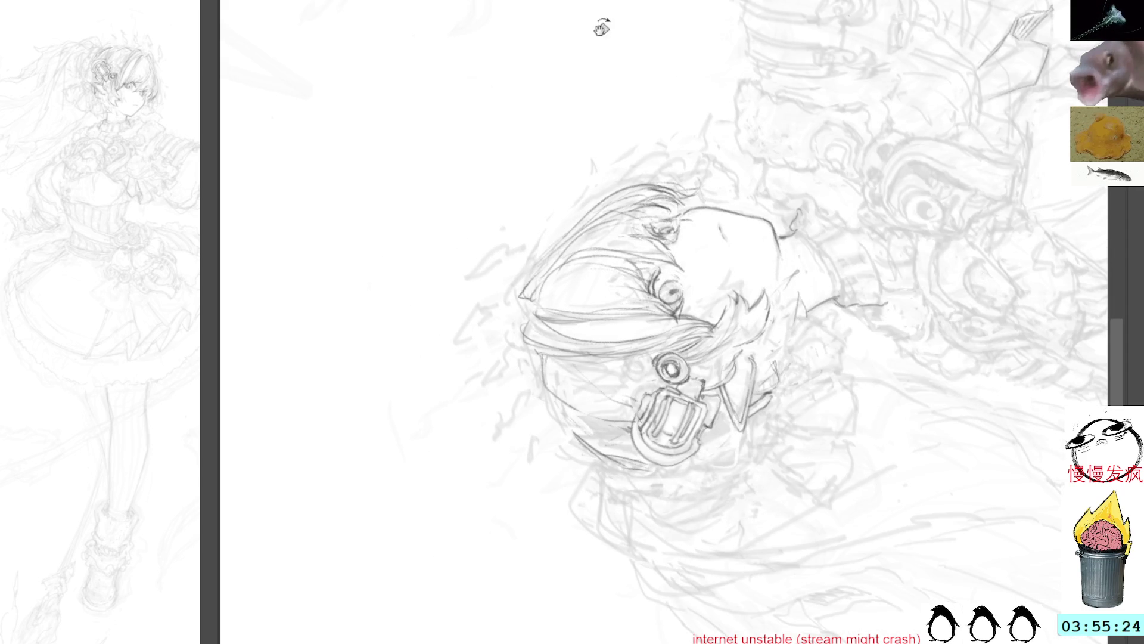
left_click(644, 68)
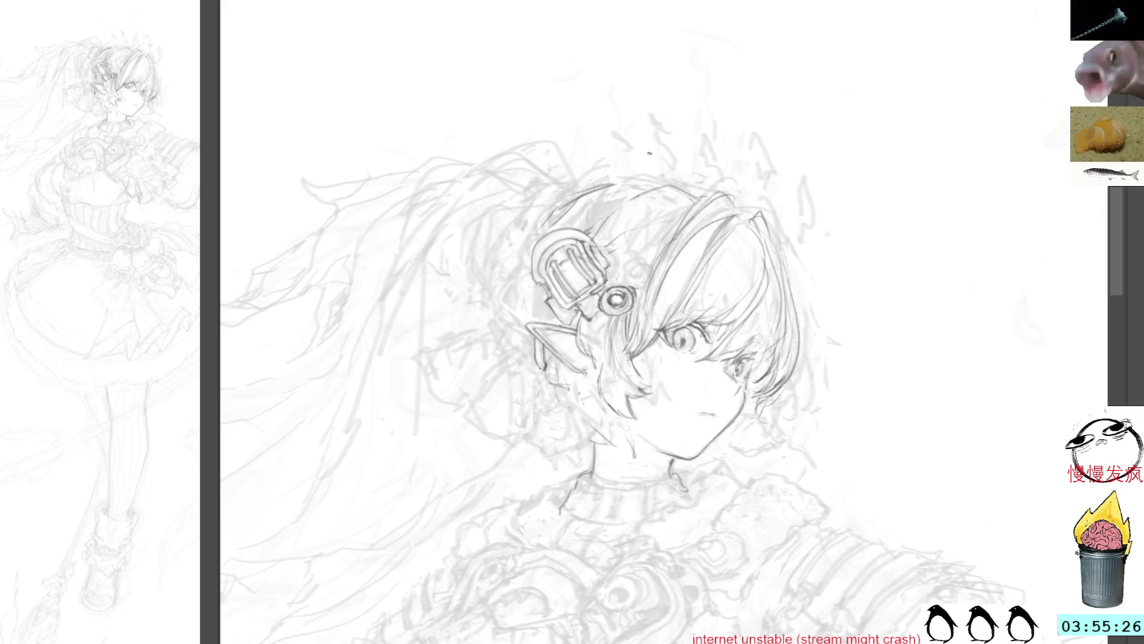
- Rotate the canvas and redraw a cleaner dark hair strand beside the ornament
mouse_move(763, 127)
left_mouse_down()
mouse_move(587, 56)
mouse_move(584, 325)
mouse_move(540, 330)
mouse_move(560, 363)
mouse_move(562, 353)
left_mouse_up()
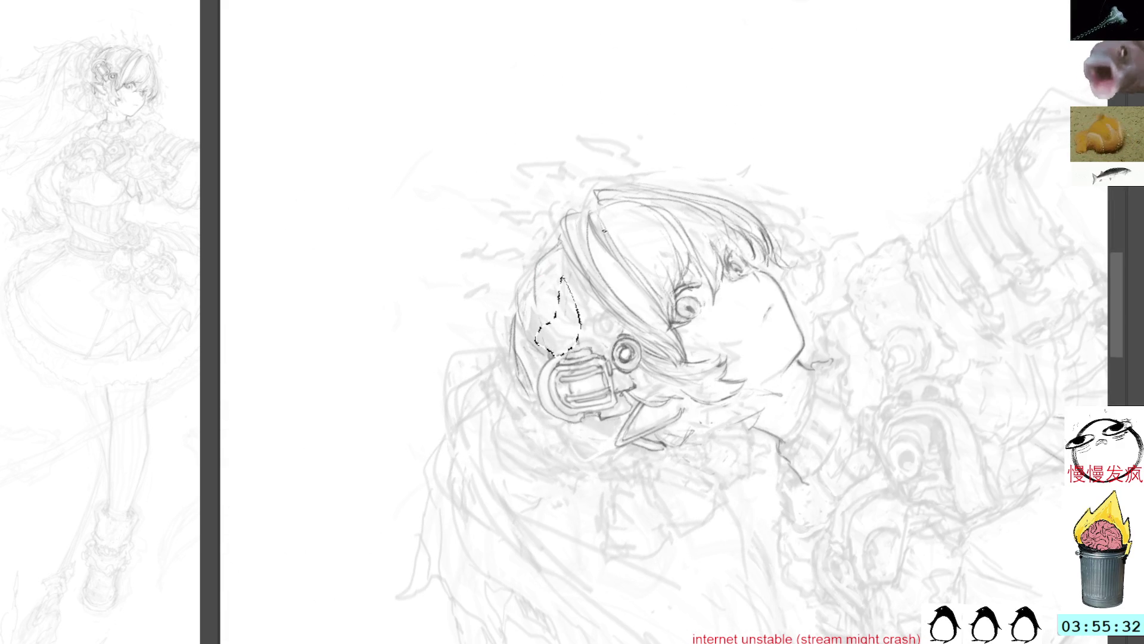
left_click_drag(684, 148, 656, 119)
key("ctrl+d")
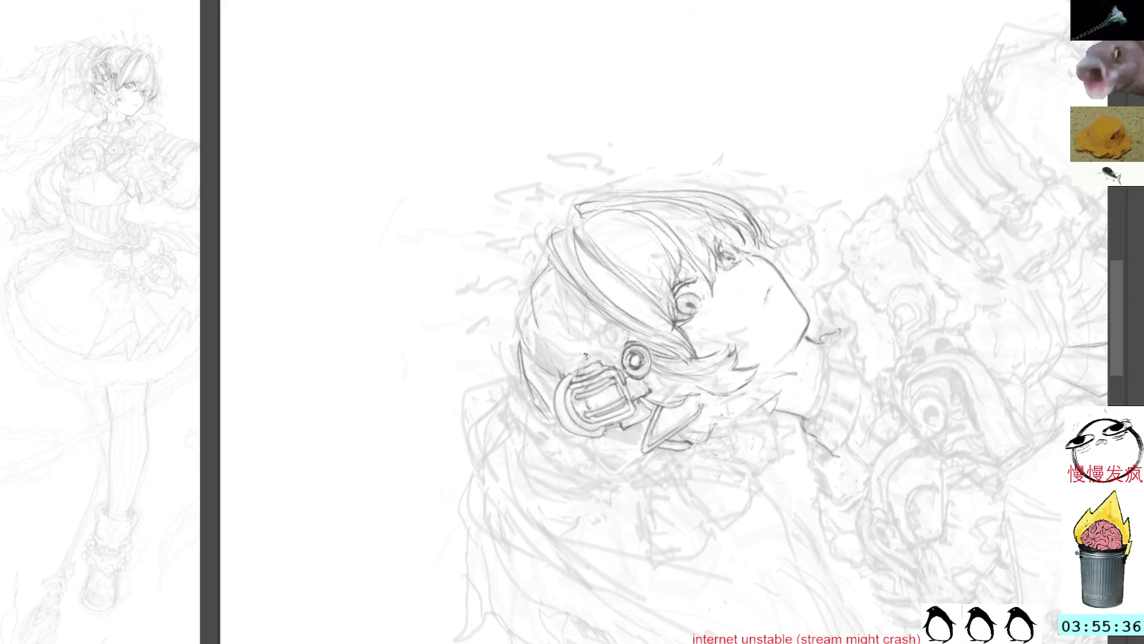
left_click_drag(574, 295, 577, 359)
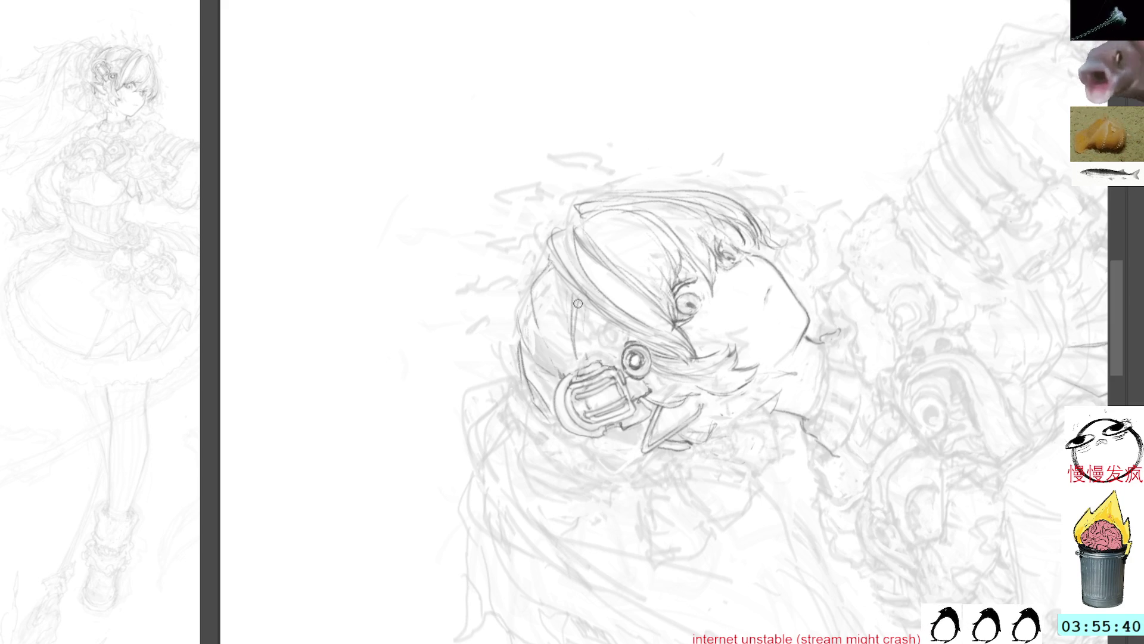
key("ctrl+z")
left_click_drag(575, 301, 577, 353)
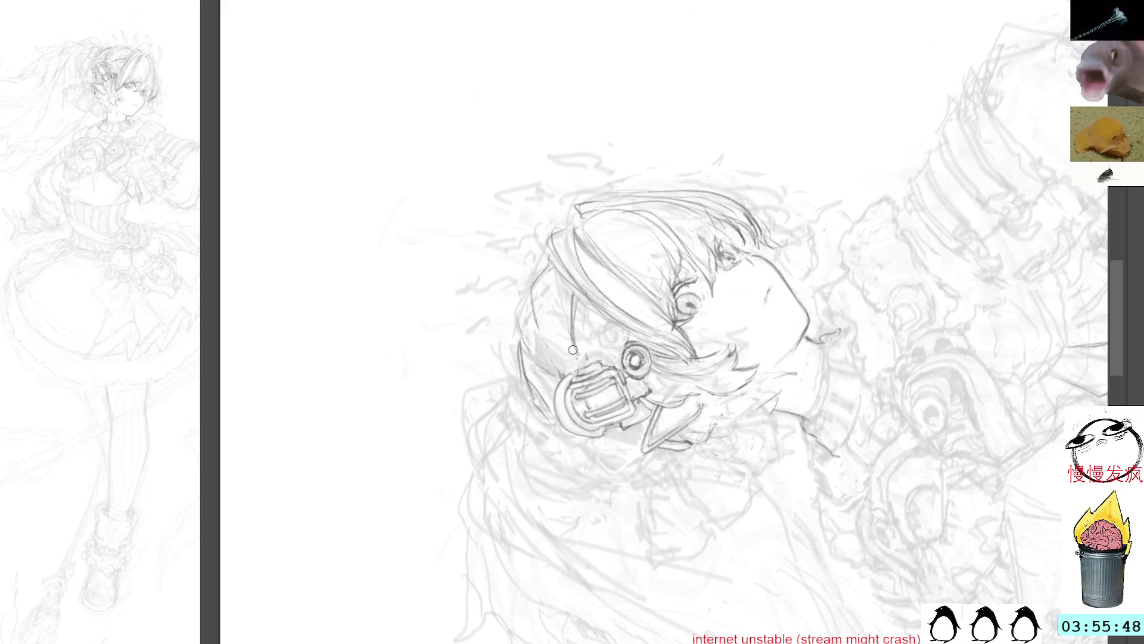
- Strengthen the hair's lower-left outline down toward the neck and return the view upright
mouse_move(552, 348)
left_mouse_down()
mouse_move(552, 371)
mouse_move(548, 353)
left_mouse_up()
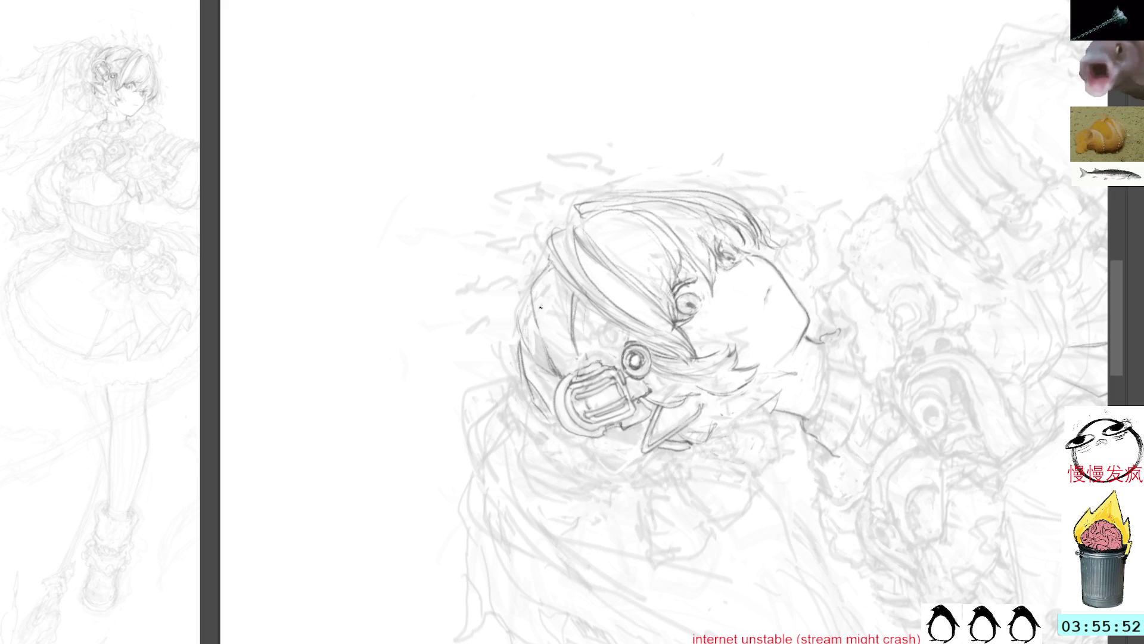
mouse_move(528, 294)
left_mouse_down()
mouse_move(512, 389)
mouse_move(546, 451)
left_mouse_up()
mouse_move(524, 386)
left_mouse_down()
mouse_move(528, 420)
mouse_move(562, 468)
left_mouse_up()
left_click_drag(535, 410, 544, 437)
left_click_drag(541, 435, 602, 477)
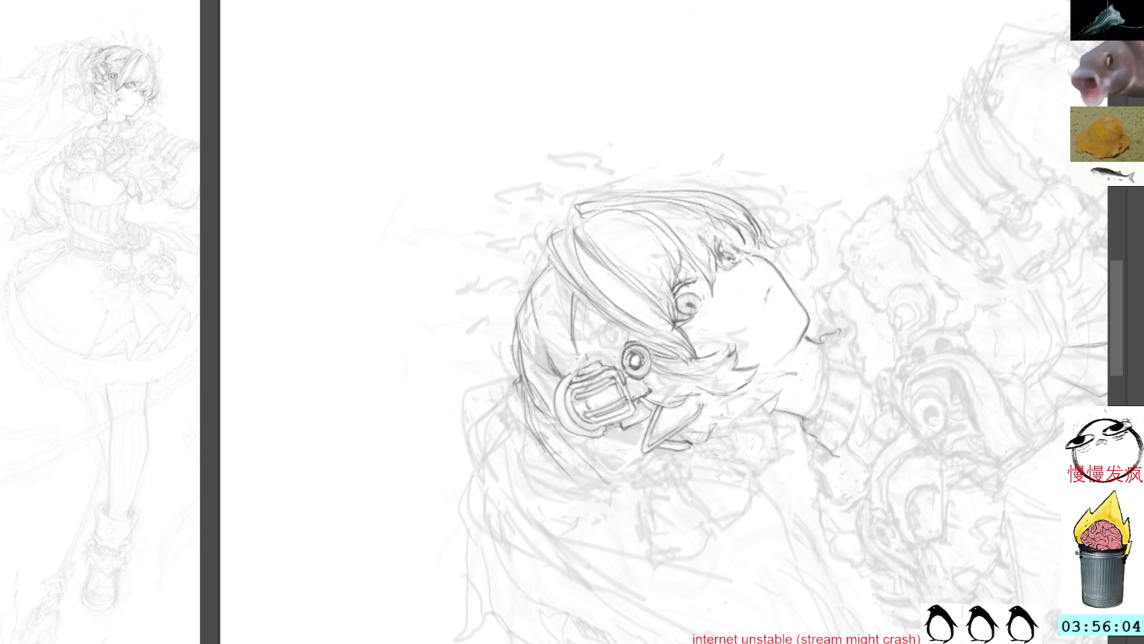
key("5")
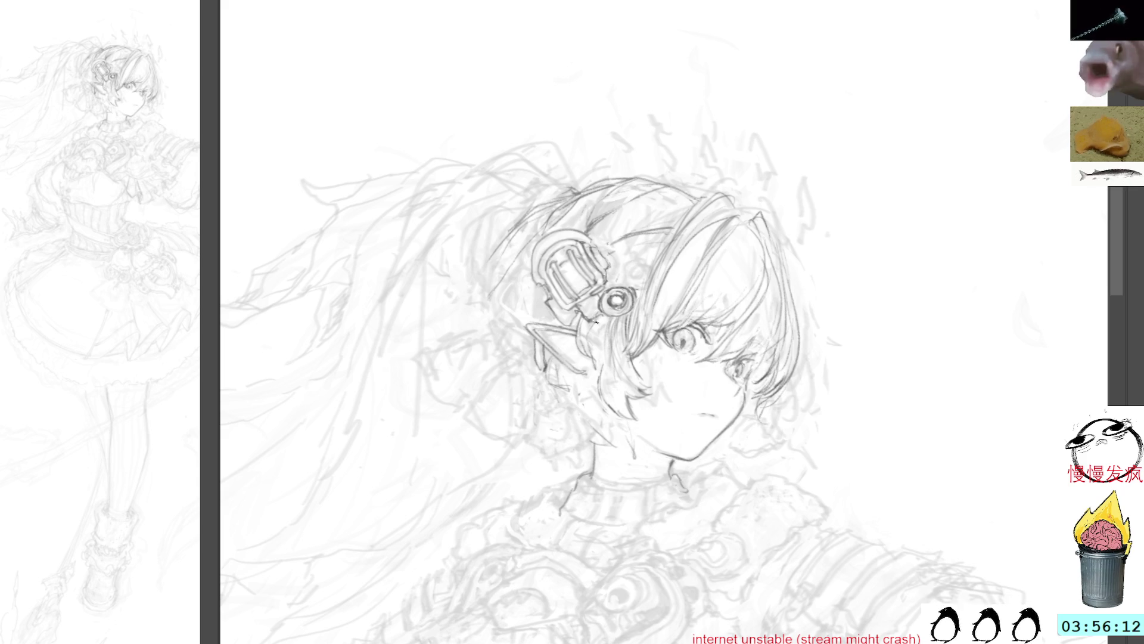
- Add a short swirl on the ornament's bead and darken strands on the hair's right side
left_click_drag(594, 322, 606, 321)
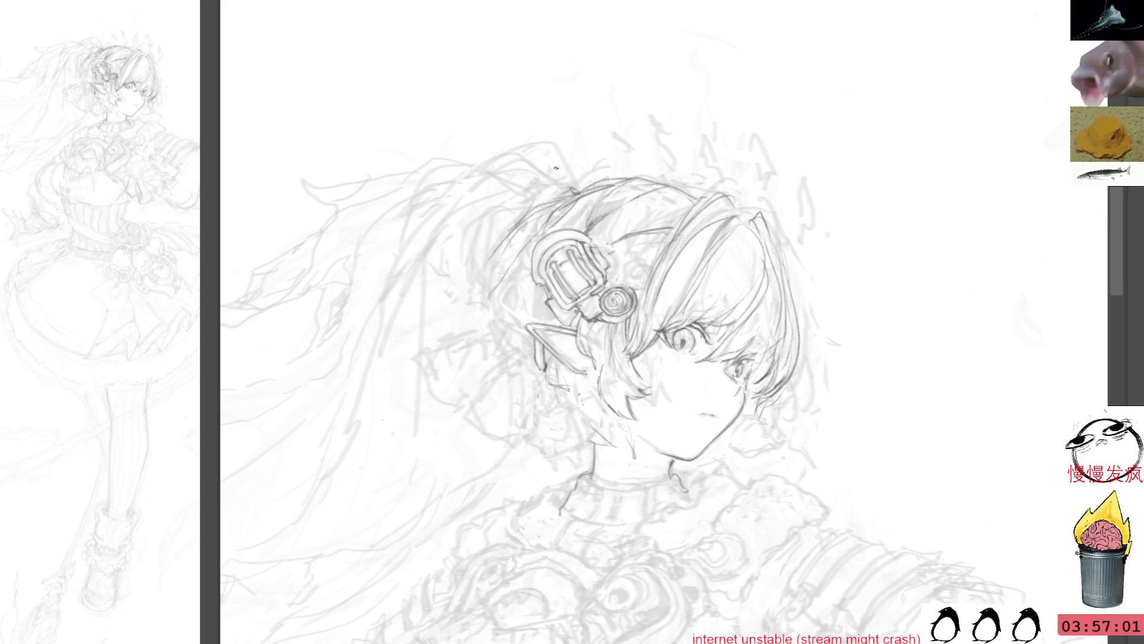
left_click_drag(746, 214, 764, 295)
left_click_drag(760, 238, 766, 296)
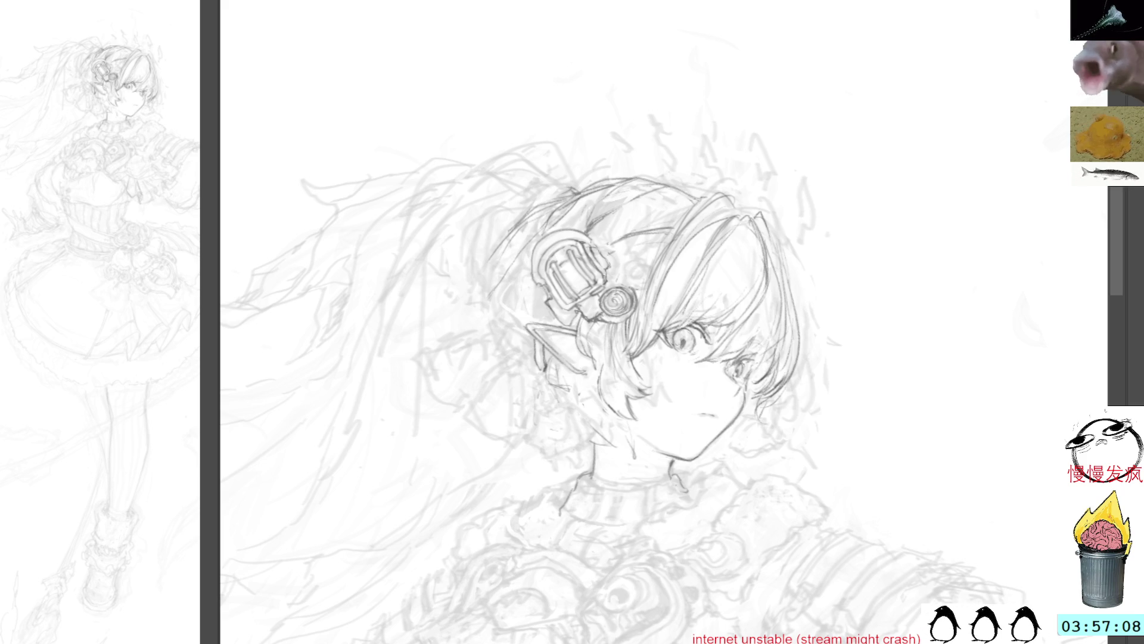